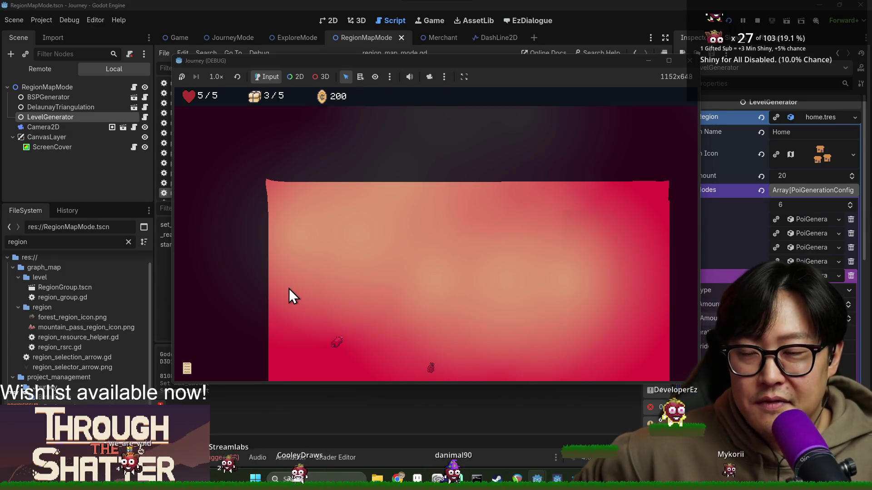
Step: Move the player two nodes along the map path in the Journey test run, then return to the editor
click(309, 240)
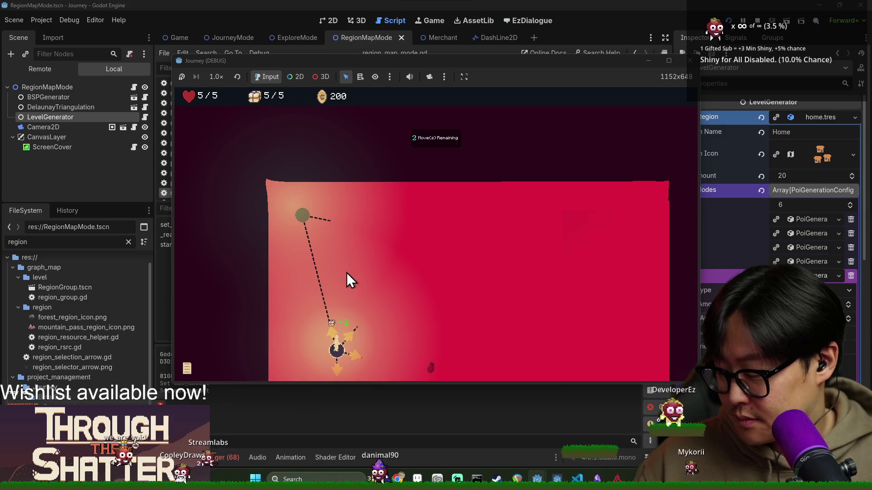
click(302, 217)
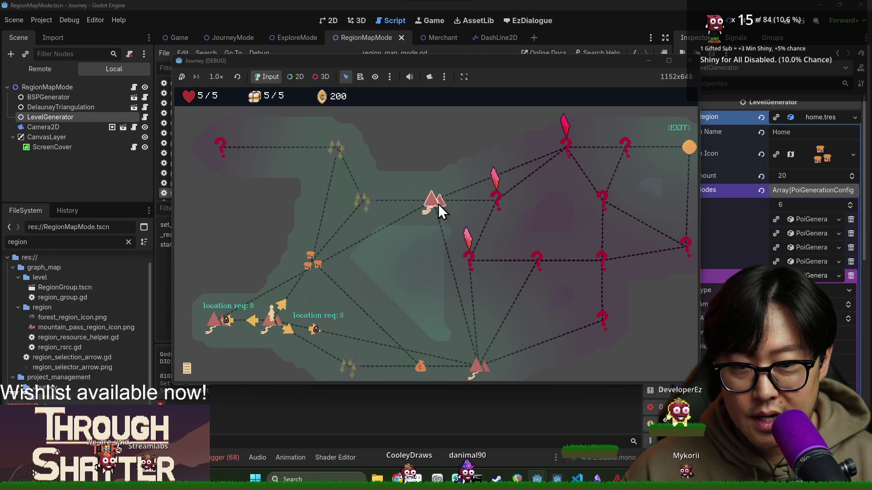
scroll(436, 227, down, 2)
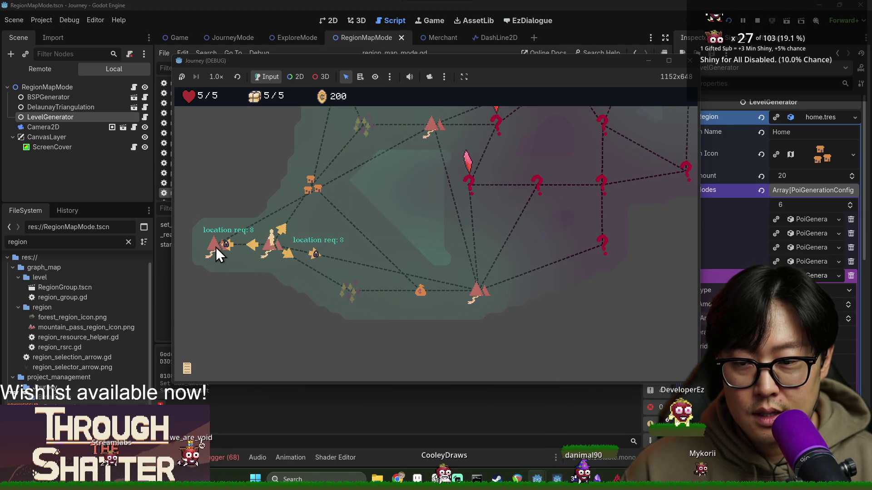
click(563, 35)
Step: Filter the FileSystem for 'upgrade' and select climber.tres in the res://upgrade folder
text(mountain)
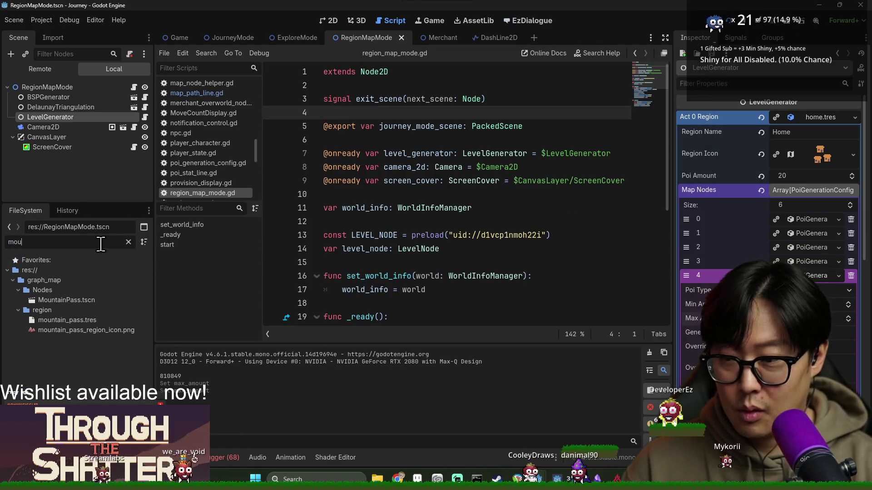
double_click(58, 242)
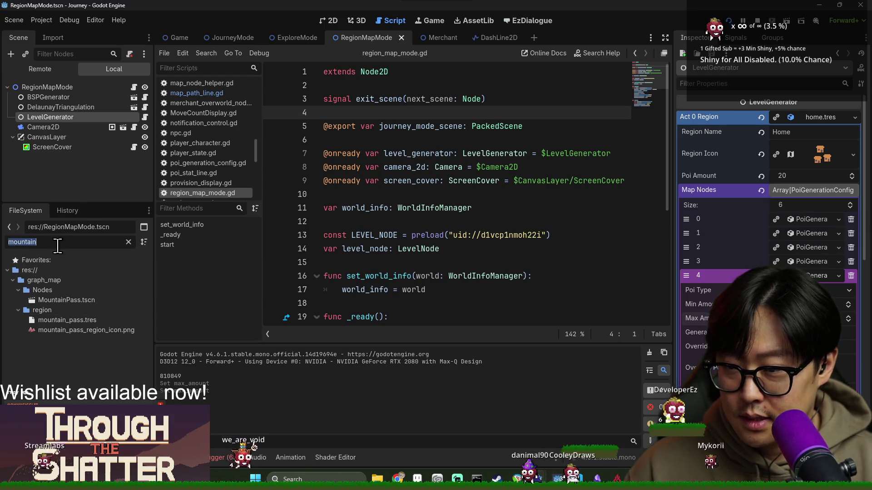
text(upgrade)
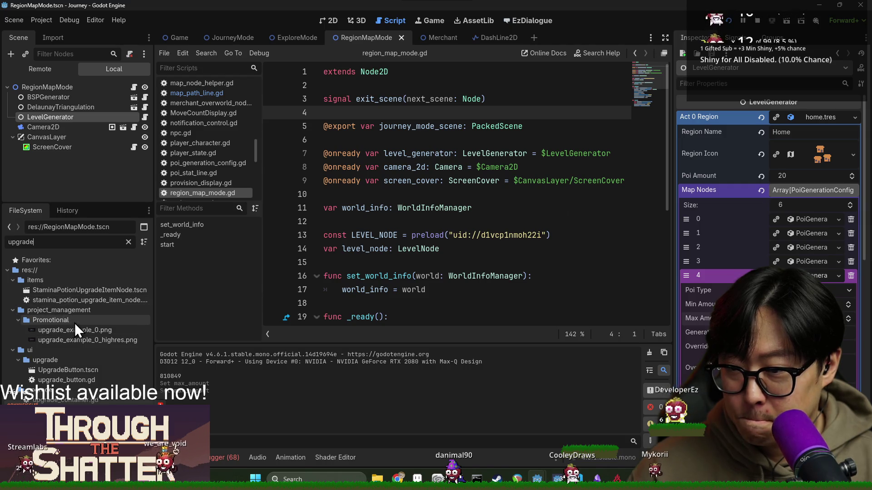
click(46, 360)
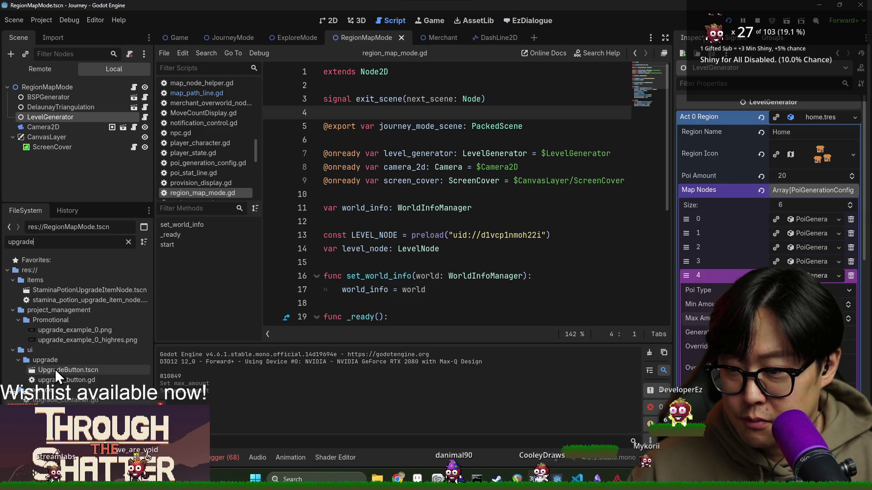
click(129, 242)
scroll(64, 357, down, 10)
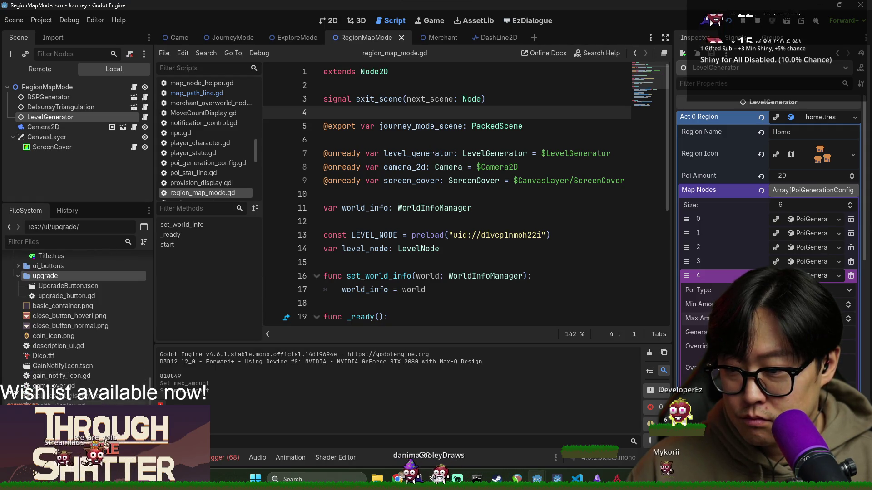
scroll(56, 368, down, 2)
scroll(57, 364, down, 10)
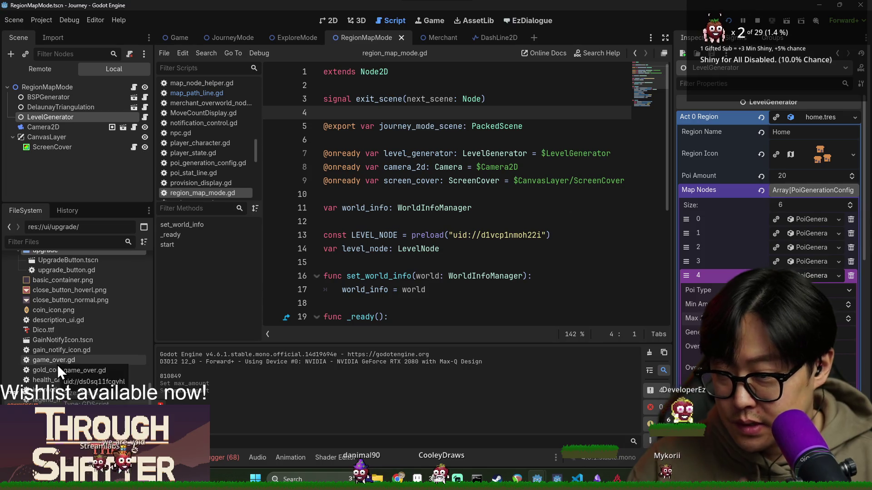
double_click(44, 358)
scroll(59, 359, down, 3)
click(59, 327)
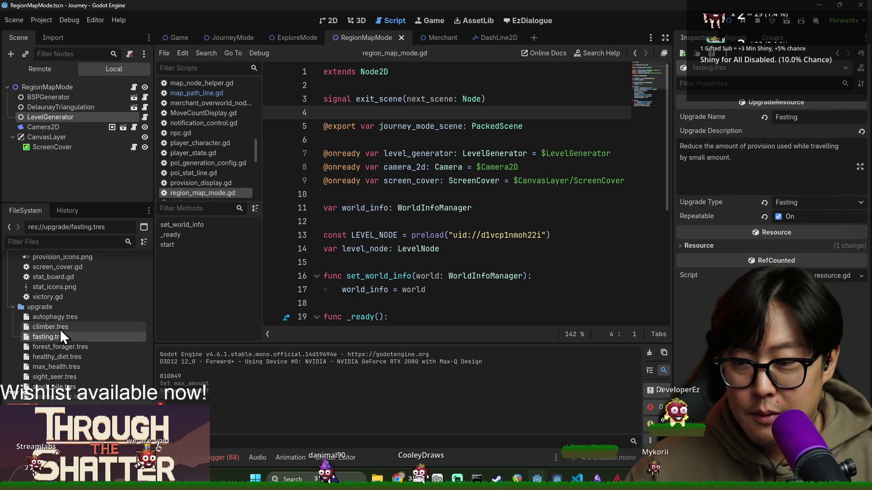
Step: End the climber upgrade's description with a period in the Inspector
drag(698, 145, 781, 148)
click(777, 146)
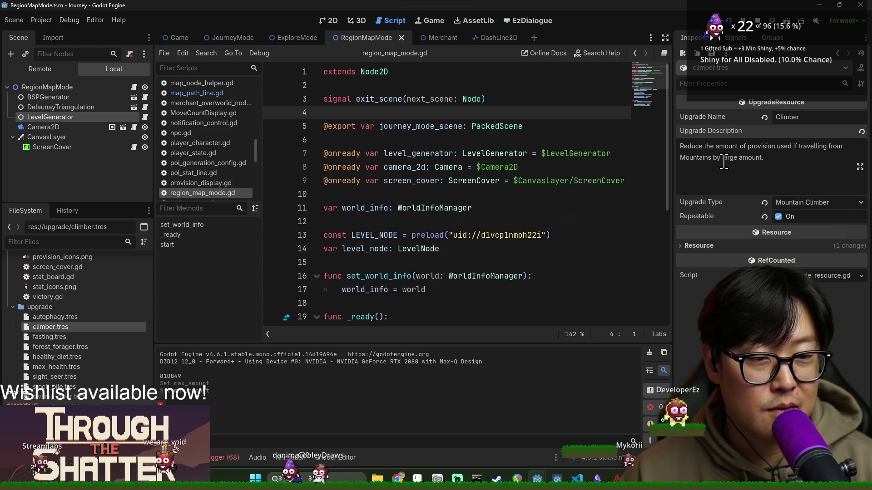
double_click(702, 159)
text(.)
key(ctrl+a)
click(379, 154)
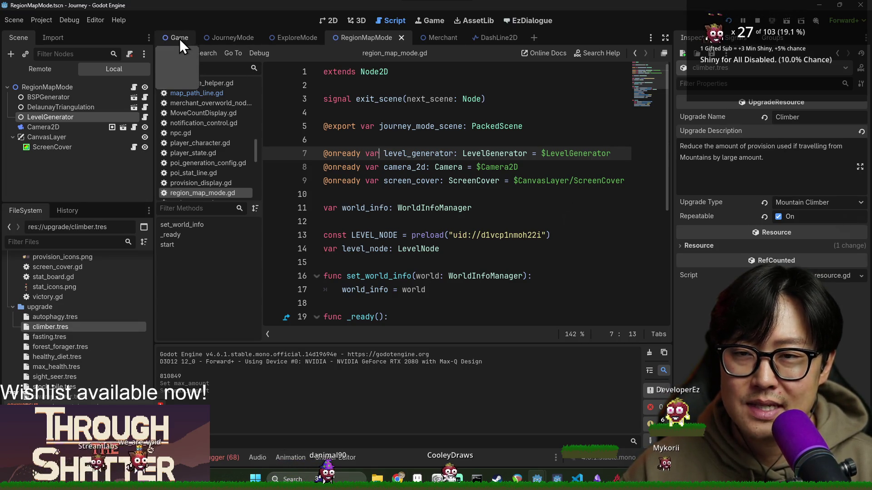
click(231, 34)
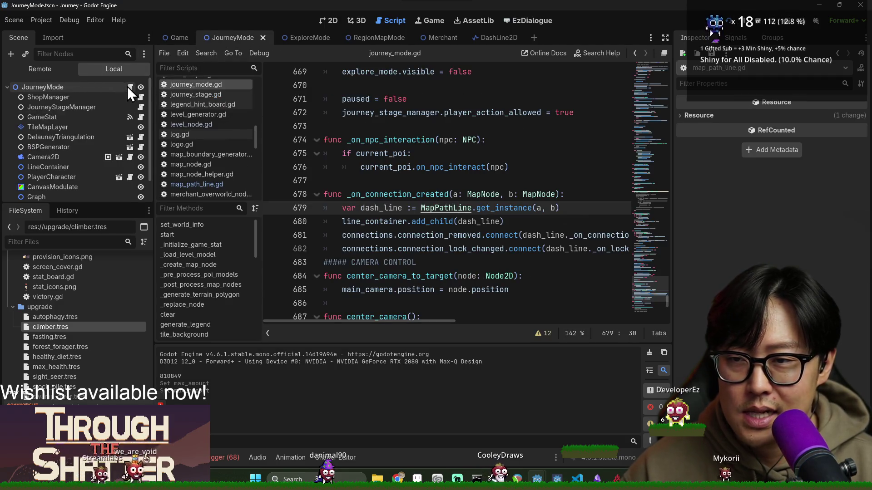
Step: Search journey_mode.gd for 'climber' to locate the travel multiplier on line 380
scroll(304, 182, up, 7)
click(398, 248)
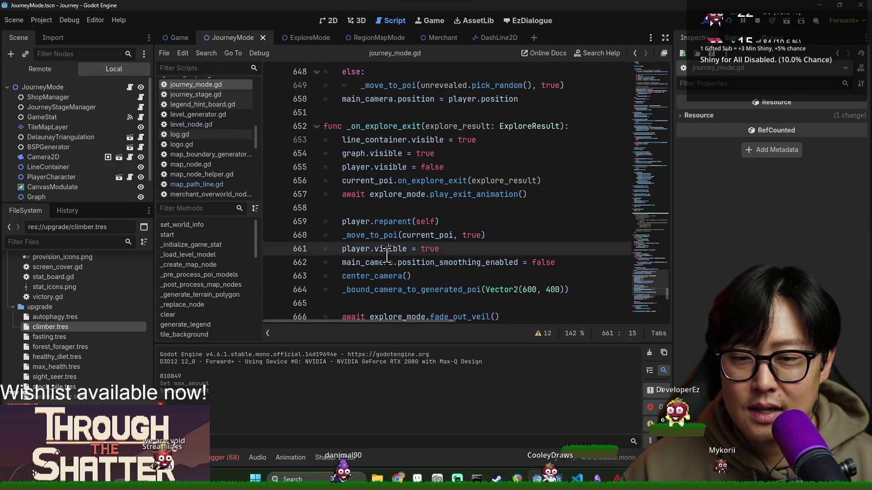
key(ctrl+f)
text(mount)
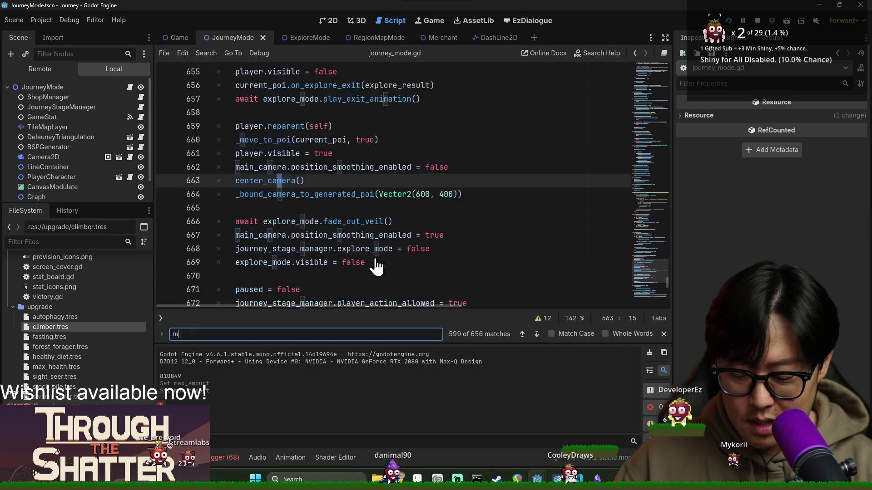
key(ctrl+a)
text(climber)
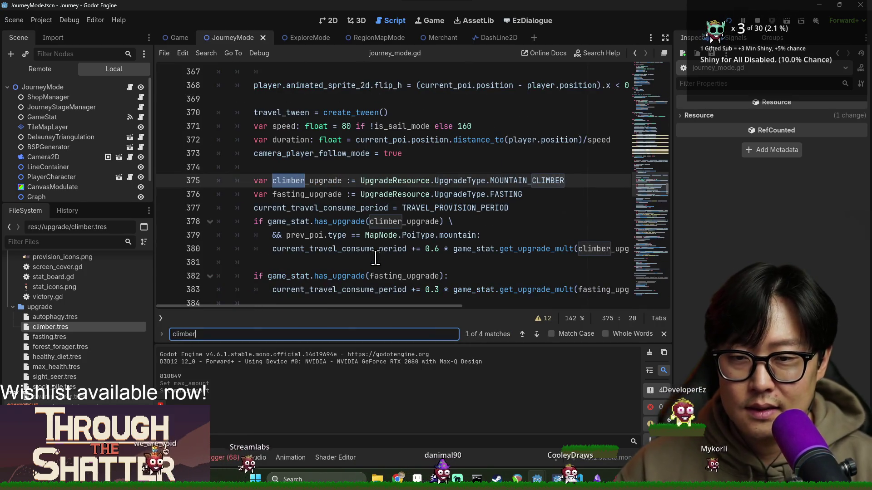
double_click(313, 180)
scroll(352, 170, down, 2)
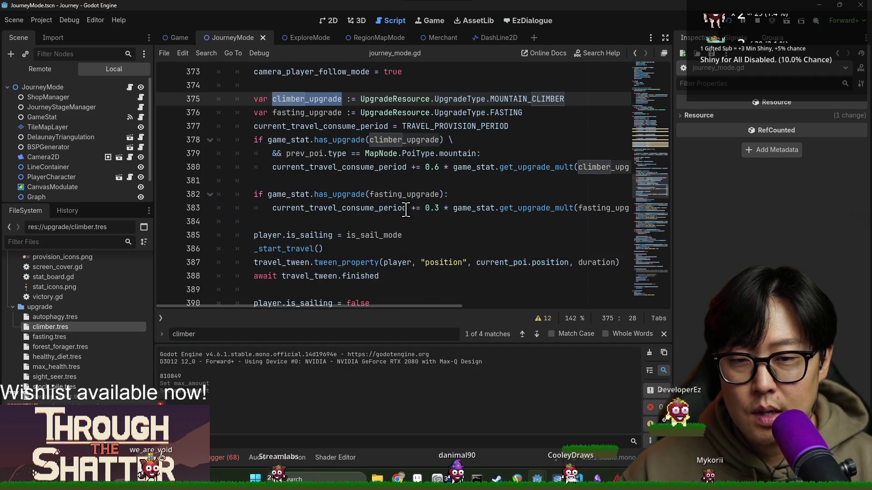
double_click(352, 167)
double_click(309, 98)
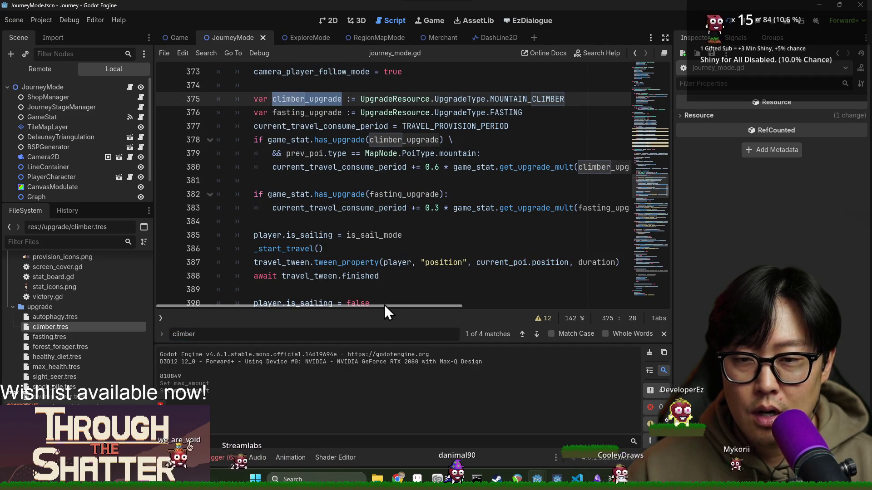
drag(383, 307, 426, 309)
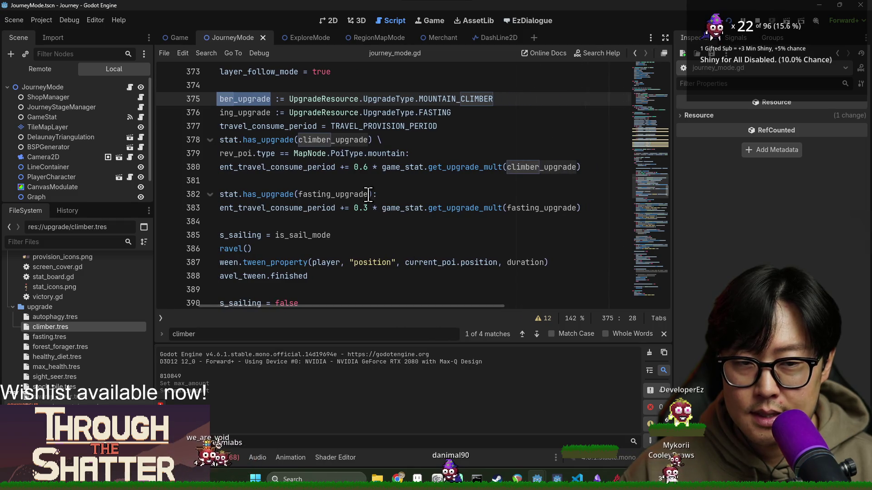
click(362, 167)
double_click(302, 168)
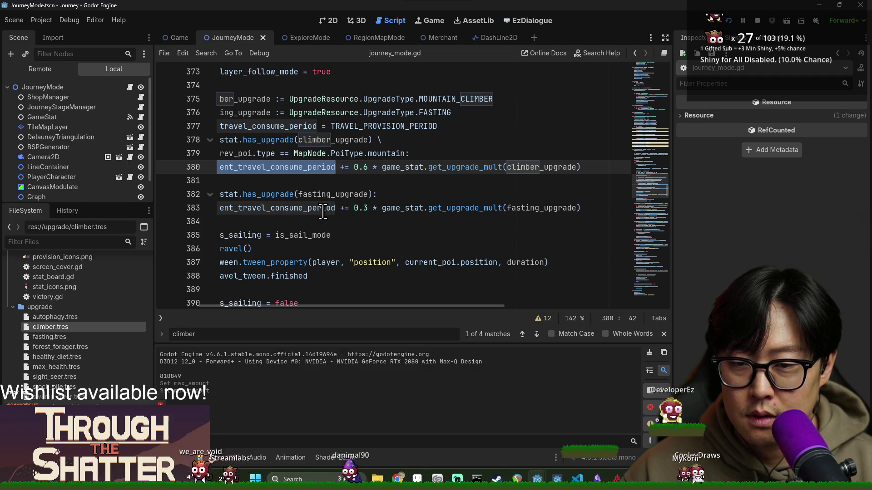
Step: Change the climber travel multiplier from 0.6 to 1.0 and save the script
click(367, 168)
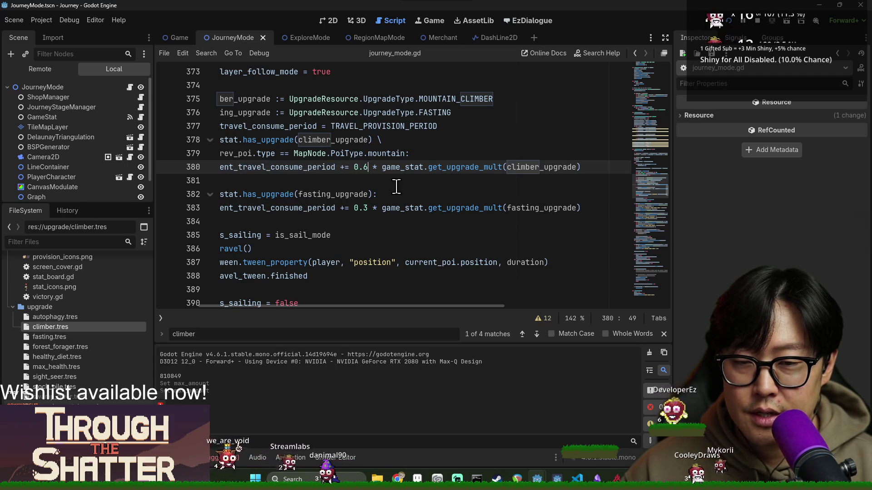
key(BackSpace)
text(1)
key(Right)
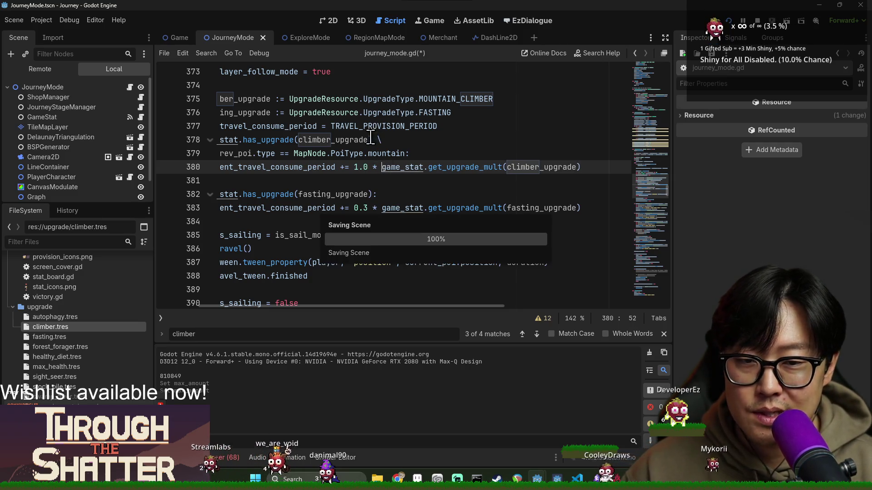
click(377, 301)
drag(391, 308, 352, 308)
click(425, 199)
key(ctrl+s)
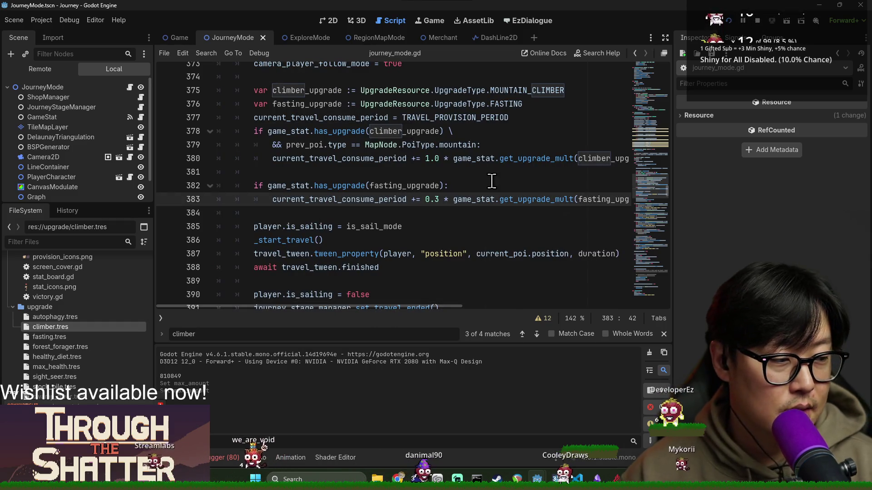
key(ctrl+s)
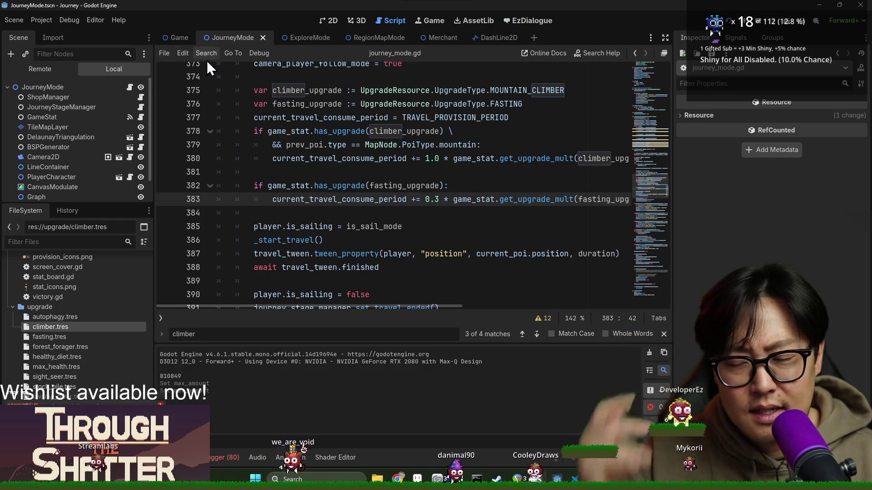
click(494, 37)
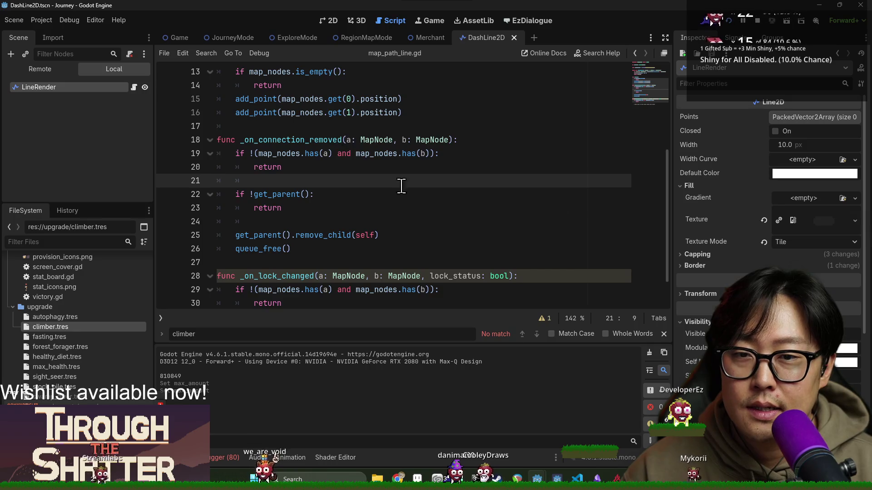
Step: Review the _on_lock_changed handler in map_path_line.gd, then switch to Aseprite
scroll(400, 188, down, 3)
click(294, 276)
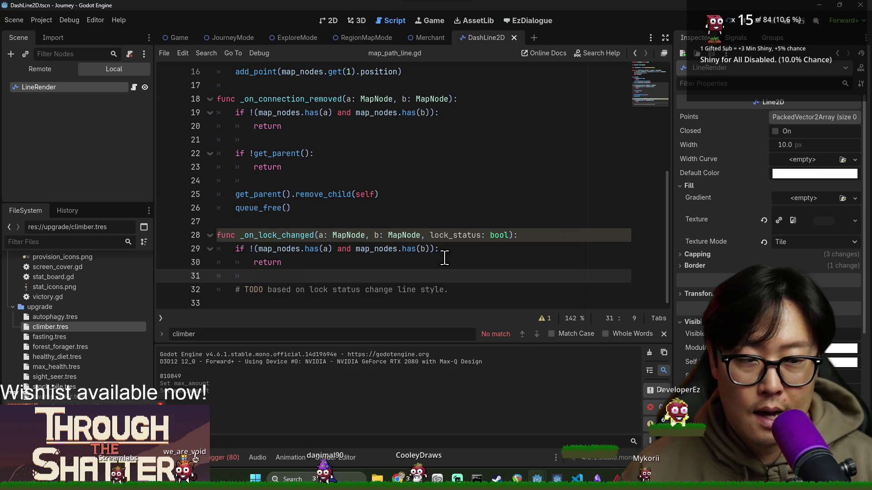
key(alt+Tab)
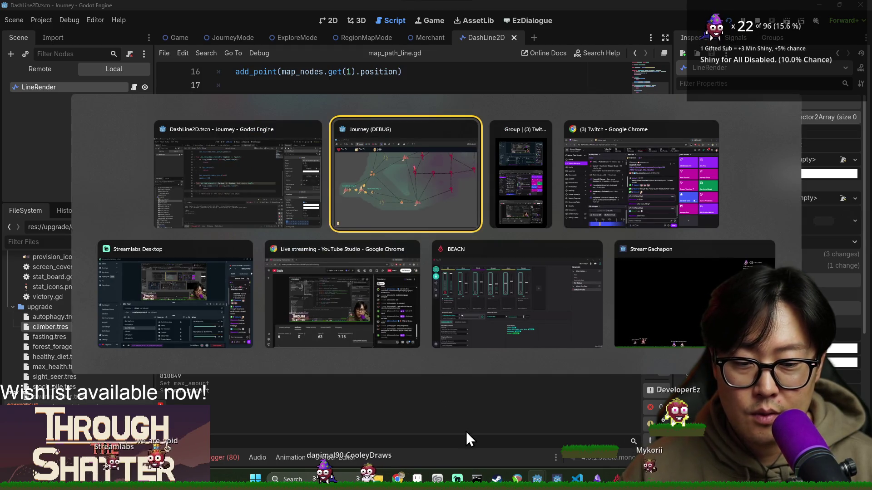
key(Escape)
click(436, 478)
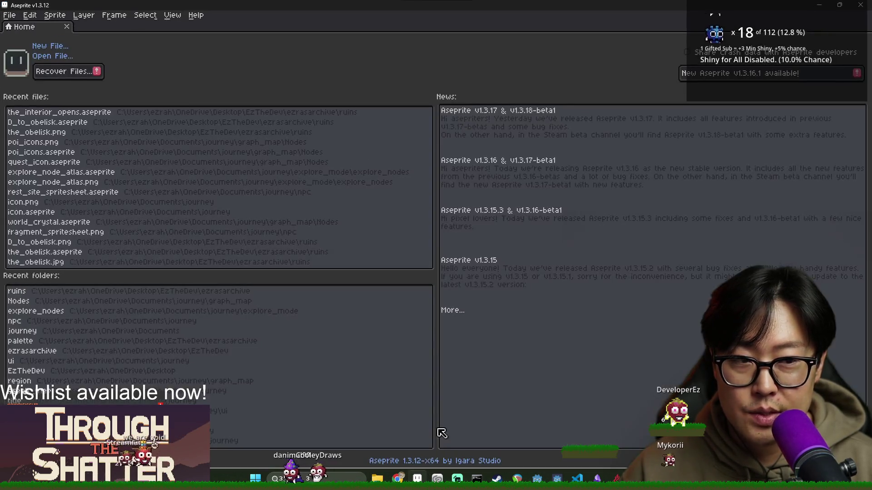
Step: Create a new 16 × 16 px sprite in Aseprite, checking Godot's line Texture preview meanwhile
click(9, 15)
click(23, 30)
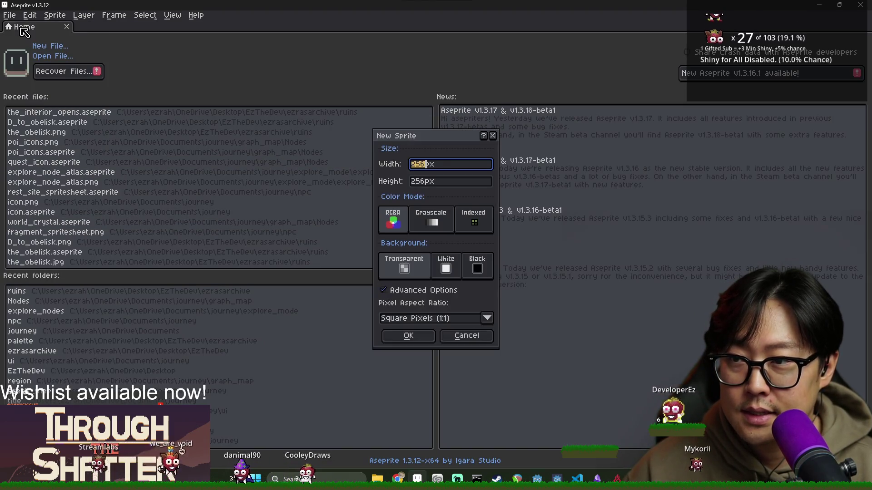
key(alt+Tab)
click(832, 222)
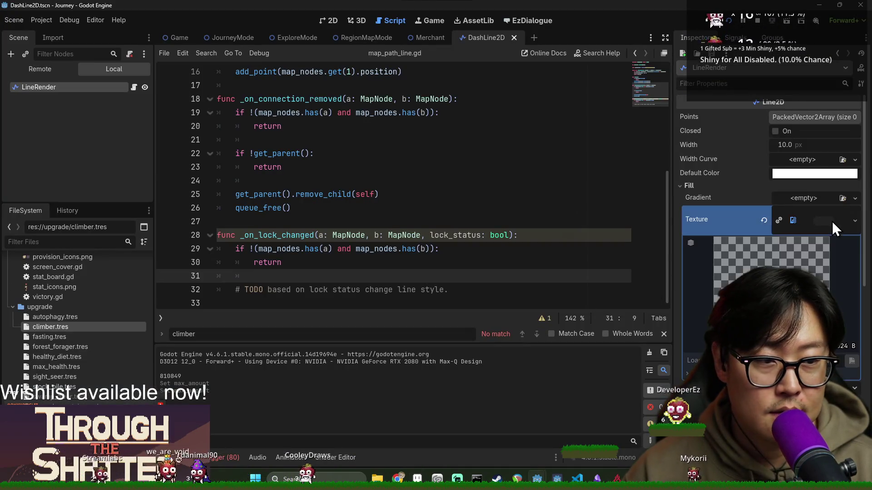
key(alt+Tab)
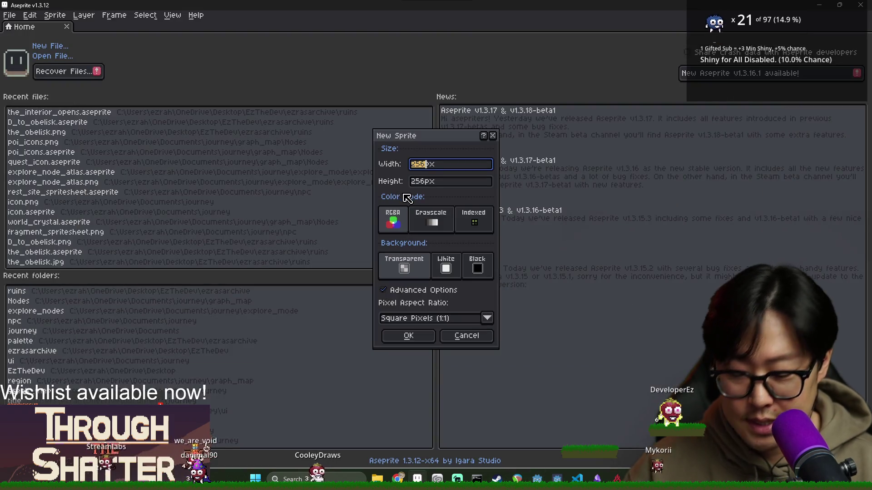
text(6)
key(Tab)
text(16)
click(408, 335)
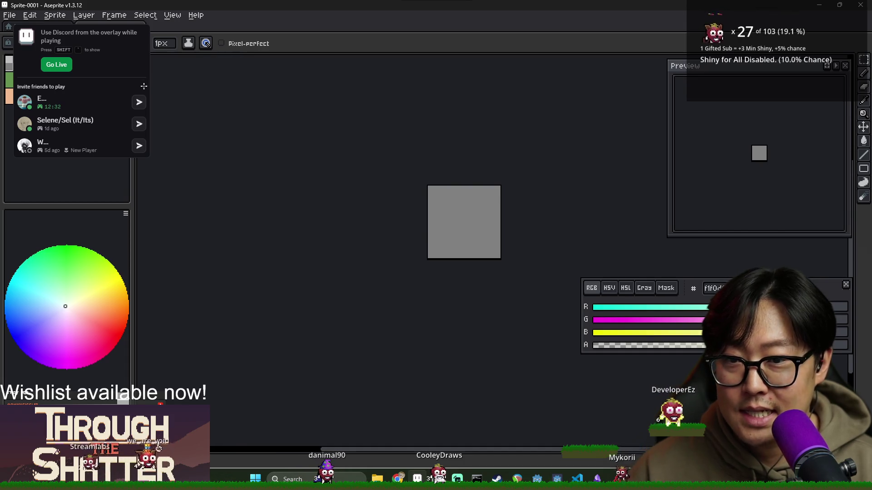
key(alt+Tab)
key(alt+Tab)
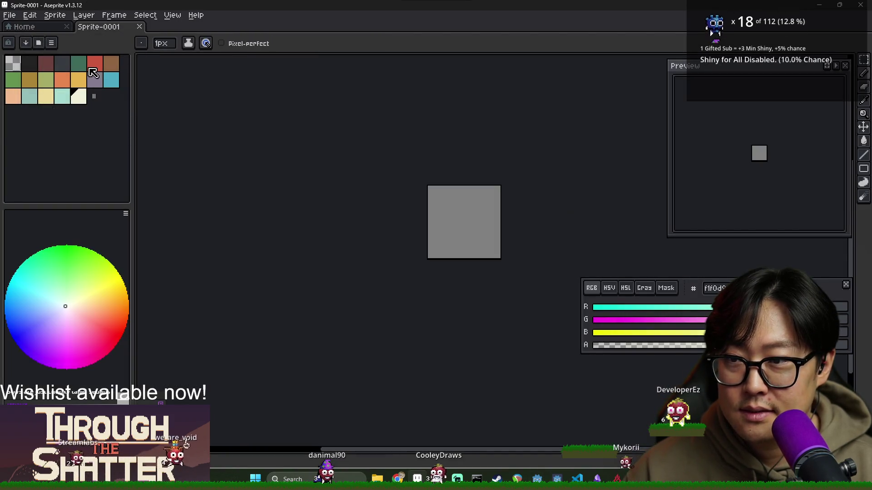
Step: Pick the purple swatch and paint the first purple block on the grey sprite
click(95, 80)
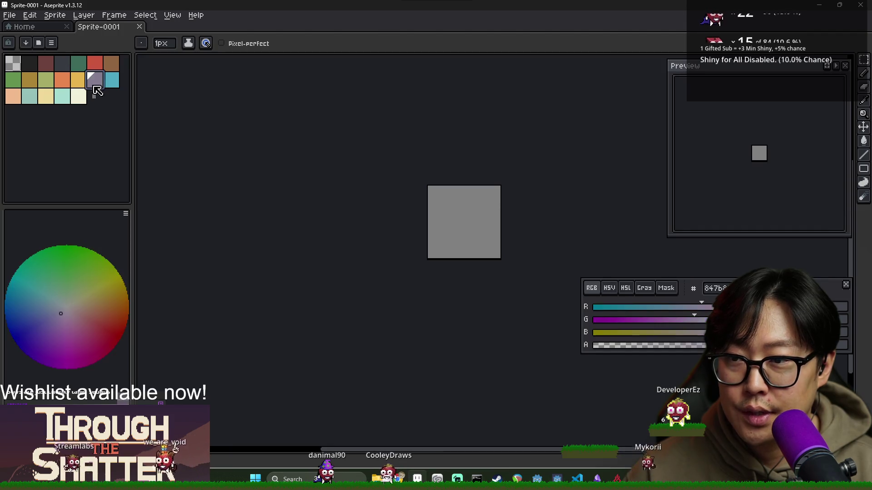
scroll(438, 229, up, 5)
drag(364, 198, 382, 218)
drag(510, 222, 339, 213)
scroll(323, 213, down, 2)
scroll(318, 202, up, 1)
key(ctrl+z)
key(ctrl+z)
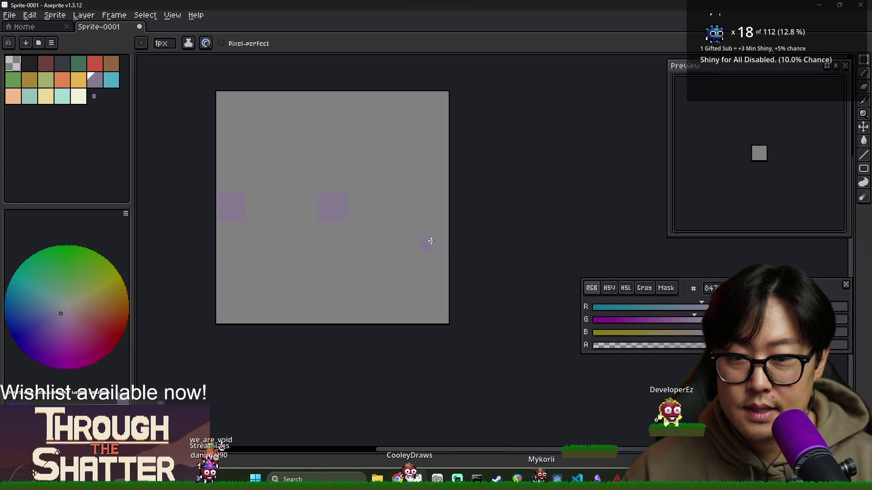
click(334, 235)
scroll(334, 235, down, 2)
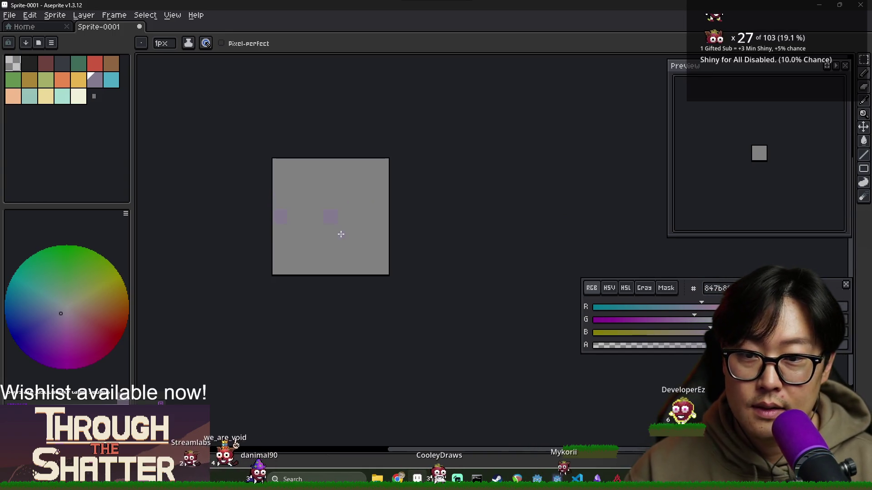
scroll(282, 219, up, 2)
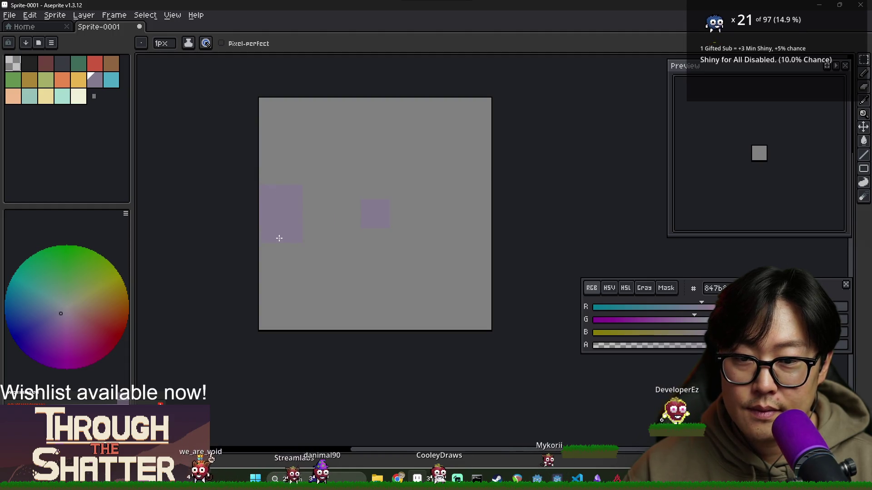
Step: Paint a second purple block, shift it rightward beside the first, and open the save dialog
mouse_move(393, 191)
mouse_down()
mouse_move(395, 227)
mouse_move(368, 235)
mouse_up()
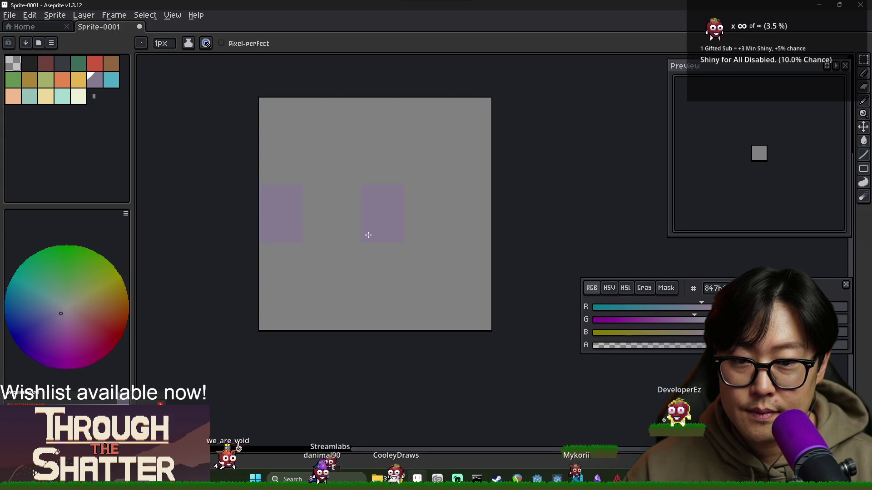
scroll(379, 239, up, 2)
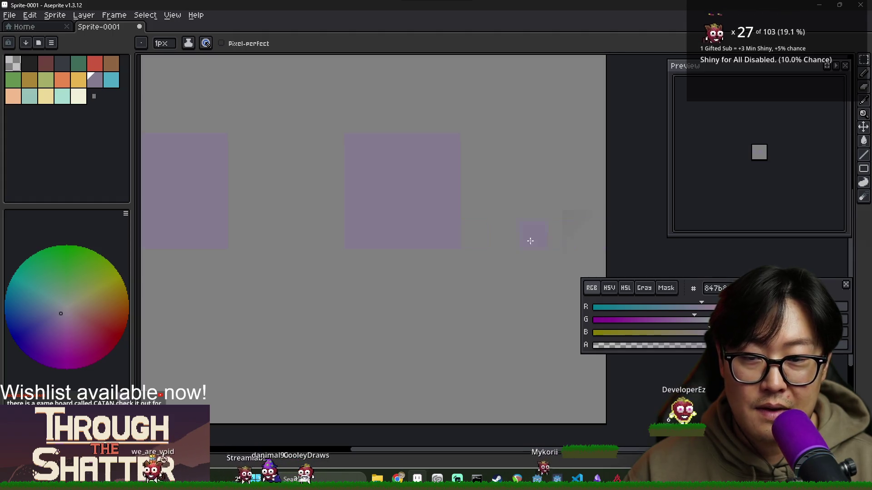
scroll(409, 244, down, 3)
scroll(337, 227, up, 2)
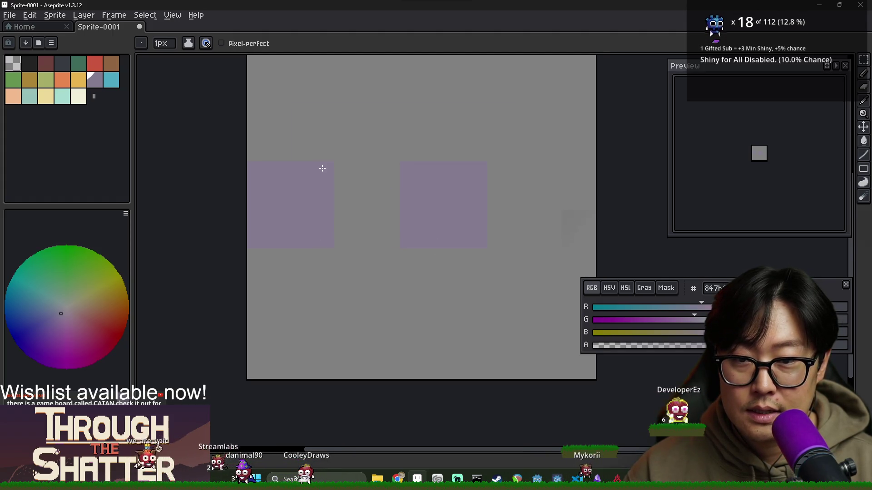
key(v)
drag(426, 210, 447, 210)
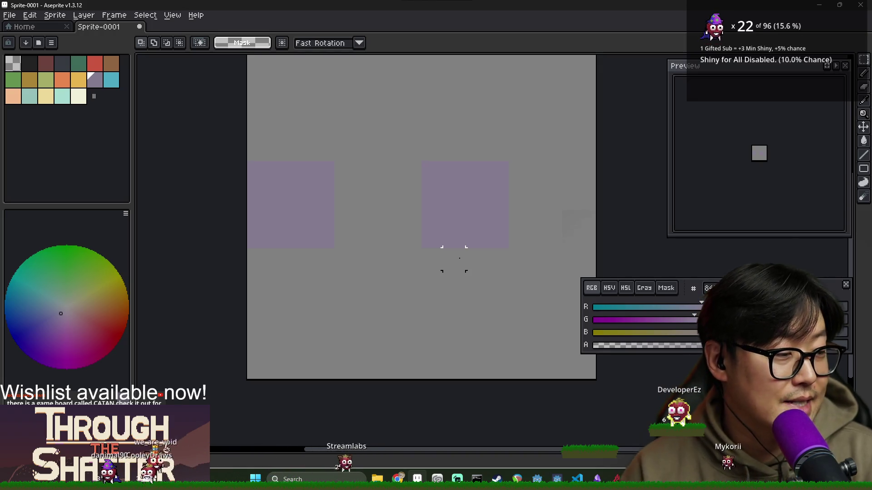
scroll(323, 149, down, 2)
scroll(288, 130, up, 1)
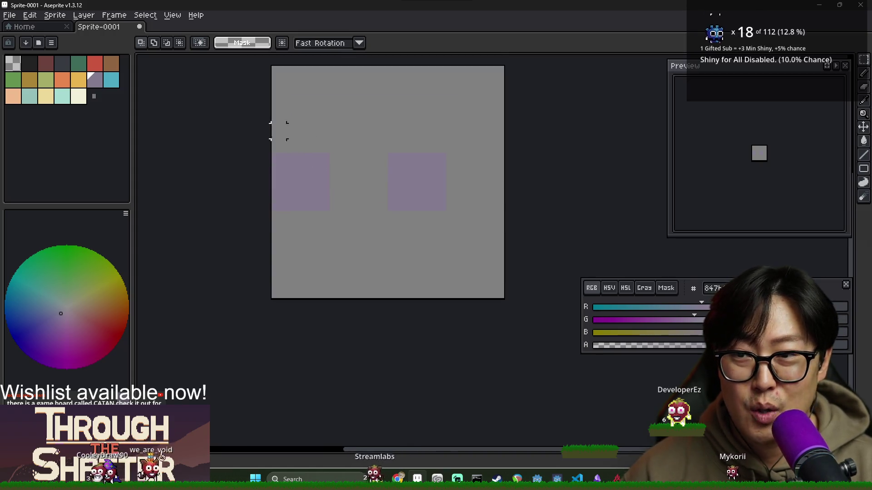
key(ctrl+s)
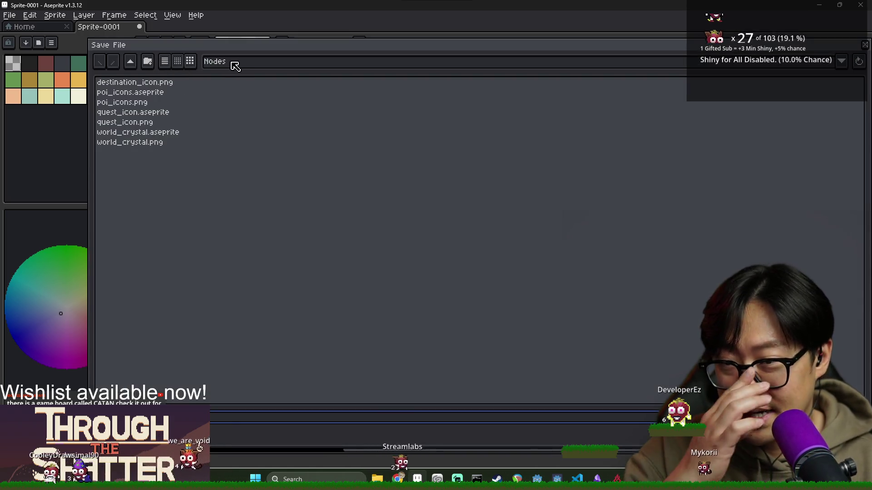
Step: Move the Save File location up from the Nodes folder to graph_map
click(249, 62)
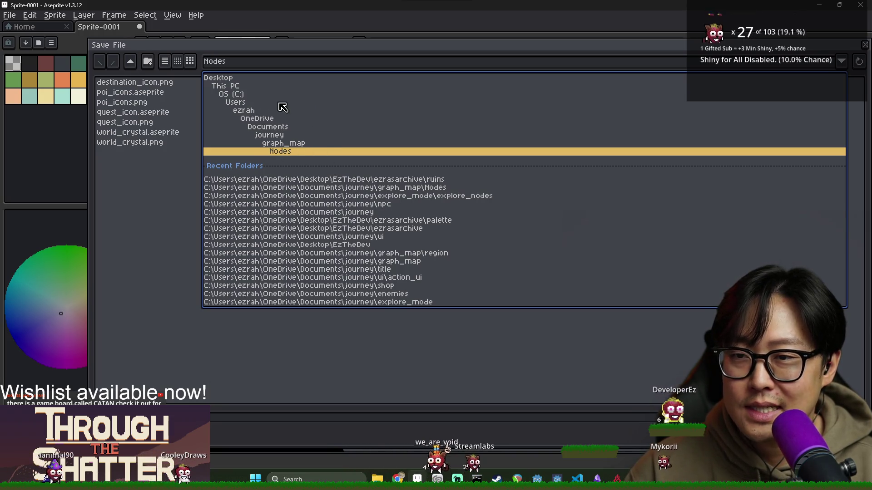
click(148, 191)
click(130, 62)
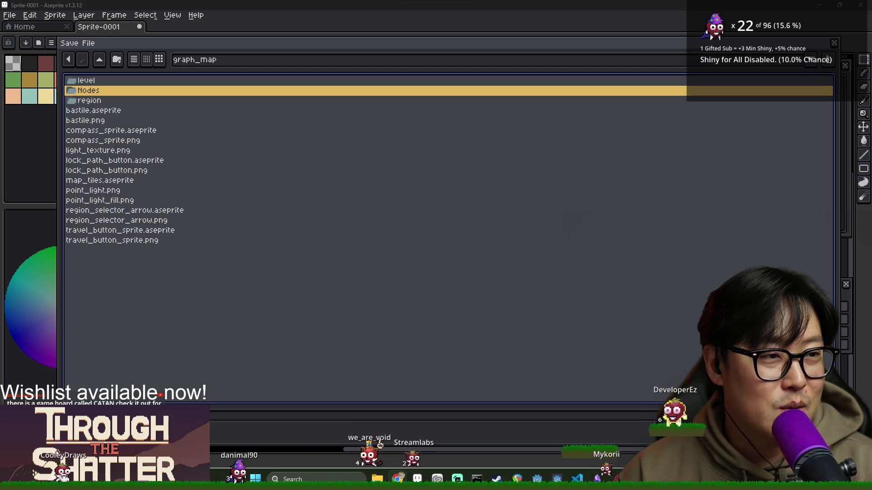
Step: Search Google for 'autophagy pronunciation' and play the spoken pronunciation
key(alt+Tab)
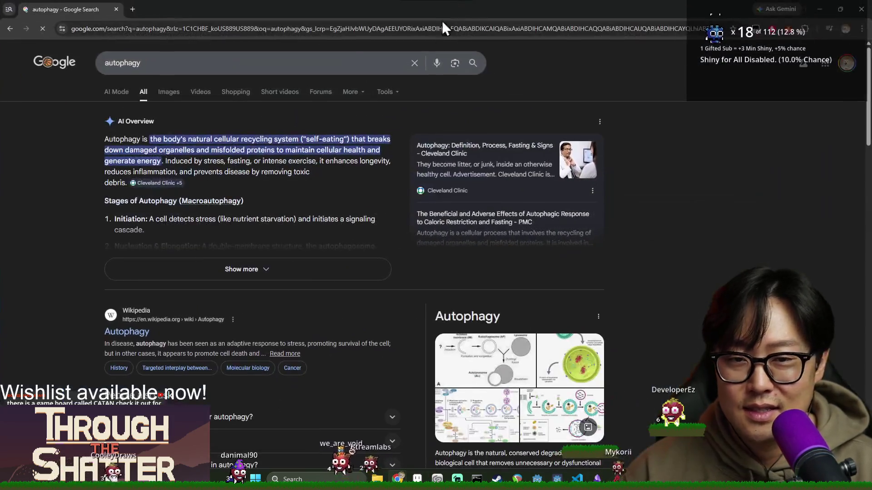
click(253, 71)
text(or)
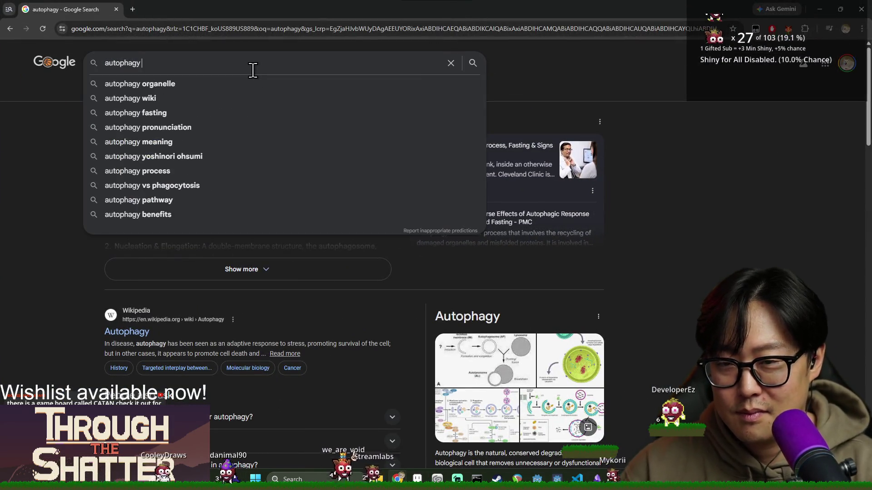
key(BackSpace)
key(BackSpace)
text(pron)
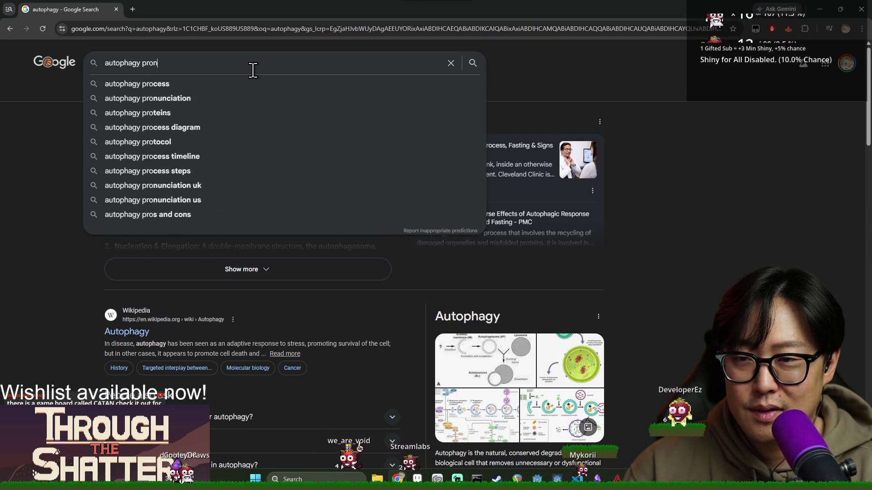
text(ounciation)
key(Return)
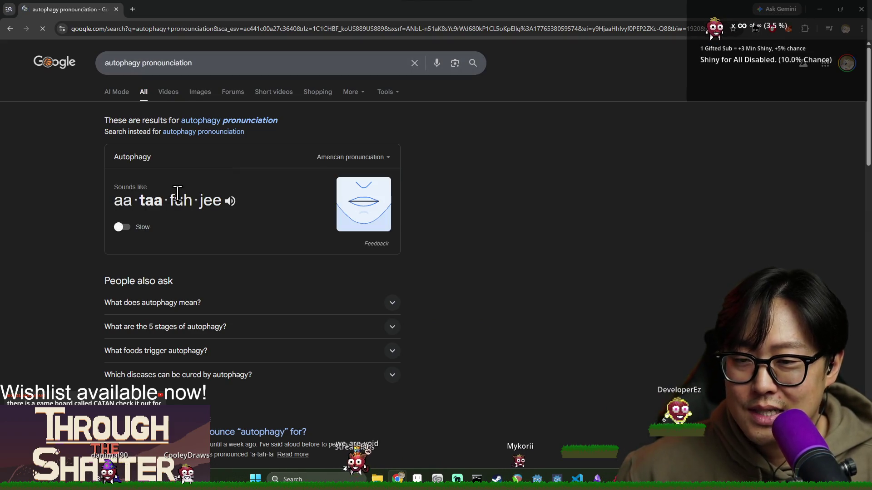
click(231, 201)
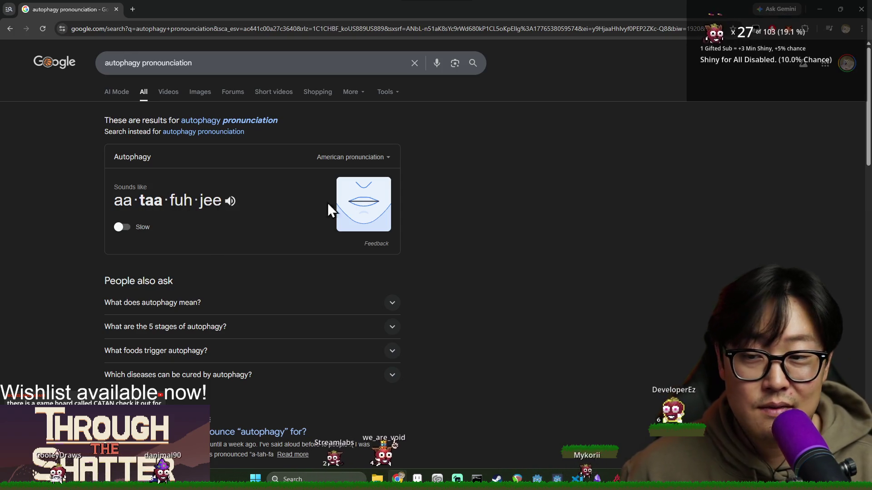
Step: Switch the pronunciation to British and back to American, then close Chrome
click(378, 162)
click(359, 182)
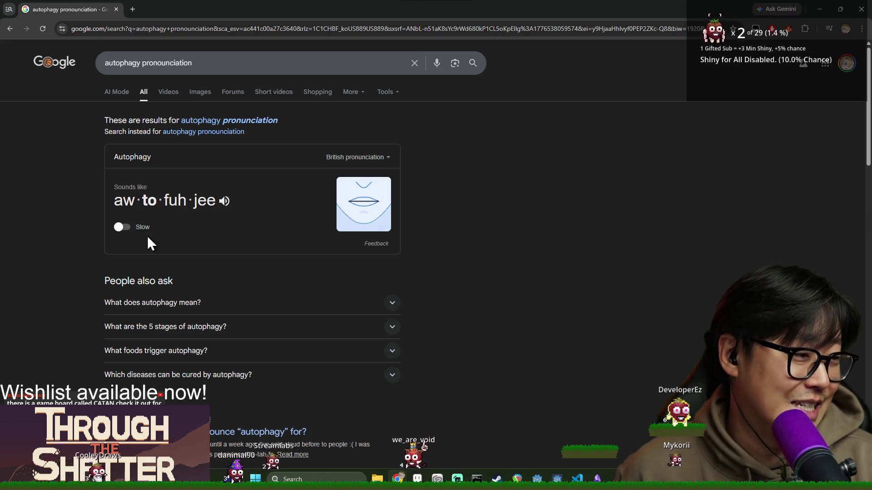
click(363, 159)
click(370, 166)
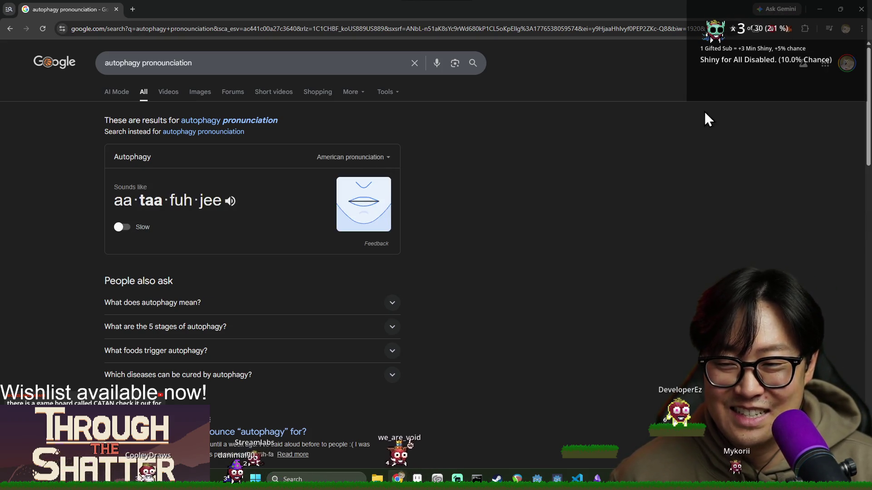
click(860, 14)
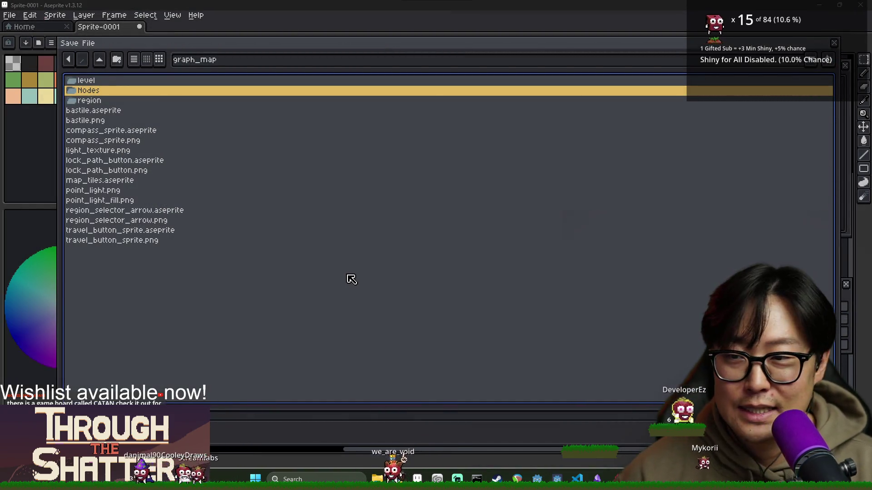
Step: Reopen the save dialog and preview the existing sprite files in the graph_map folder
key(Escape)
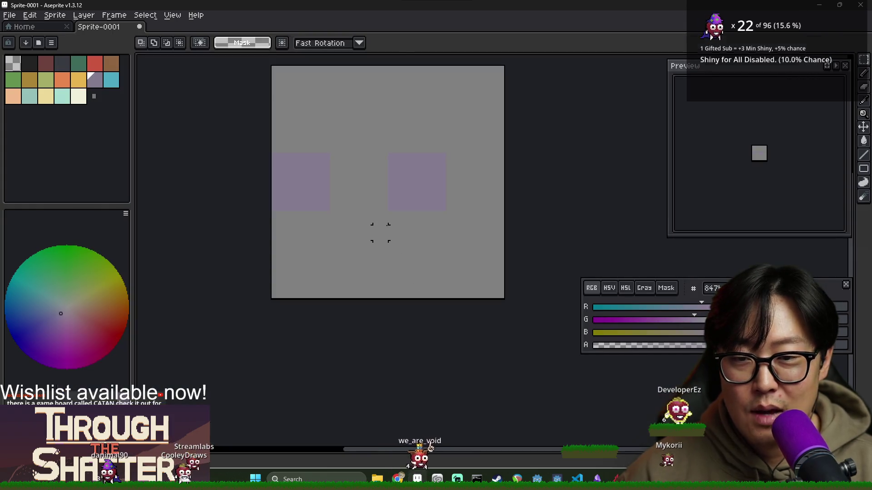
key(ctrl+s)
click(99, 59)
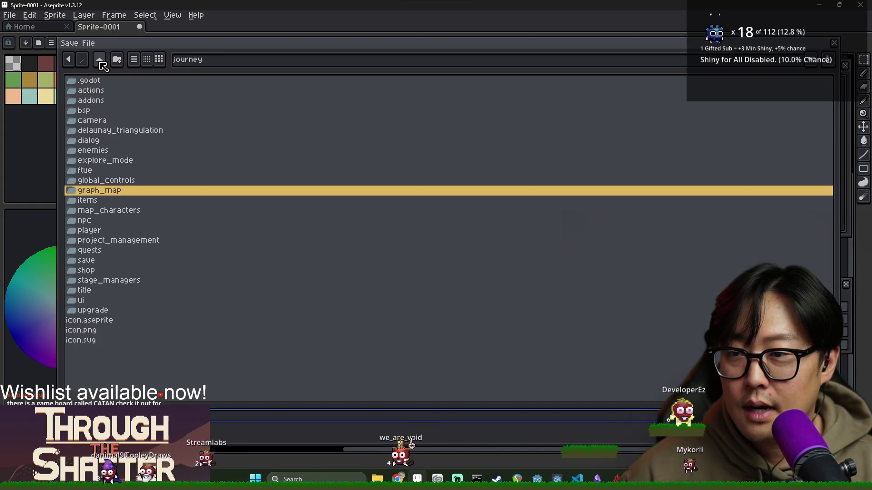
double_click(105, 192)
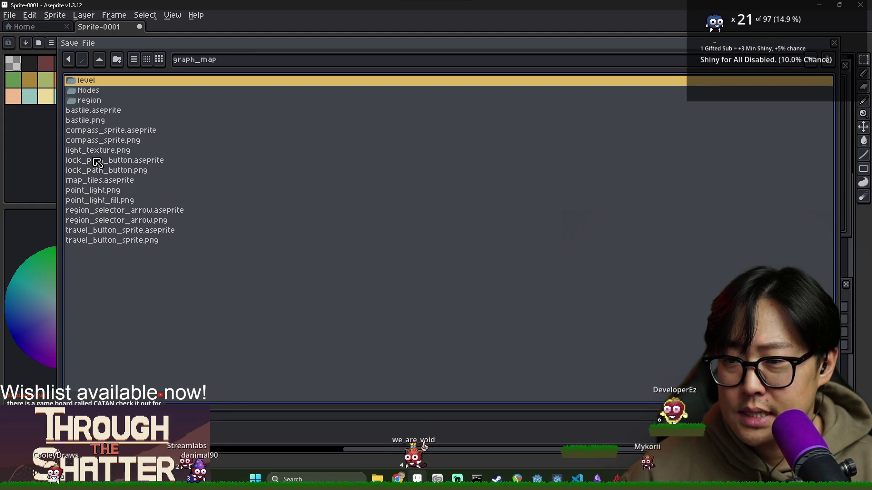
click(100, 192)
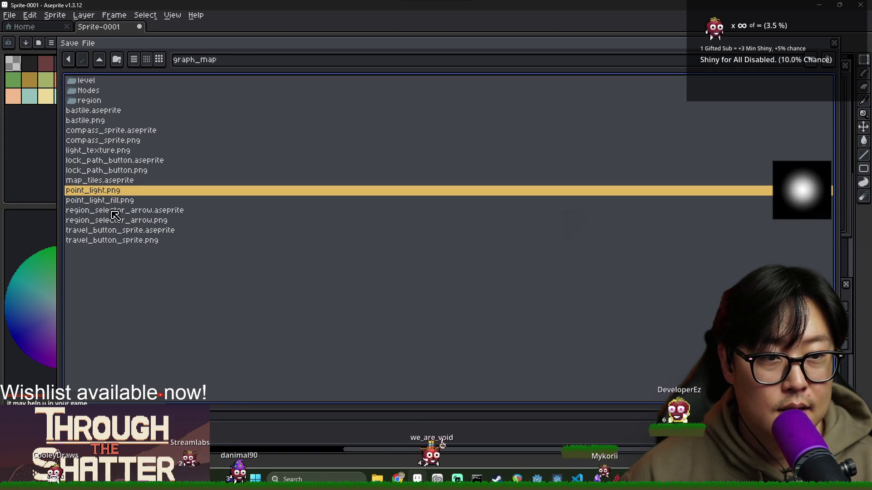
click(119, 240)
click(121, 230)
click(121, 220)
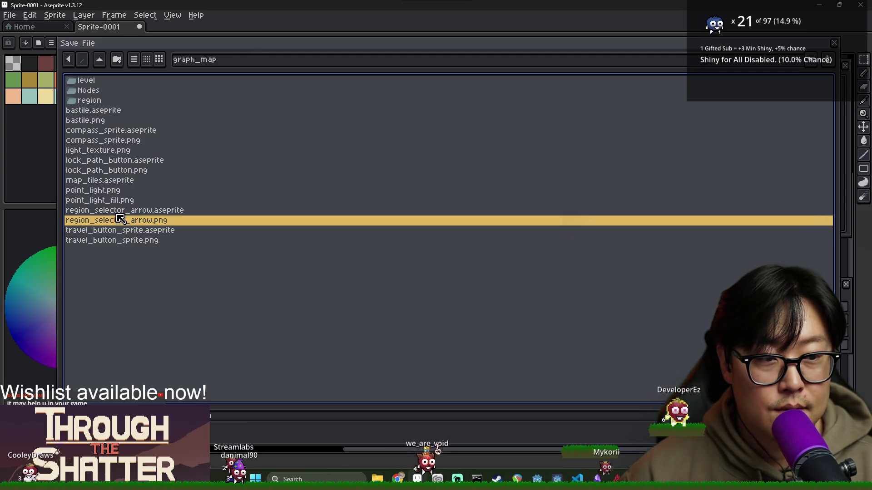
click(125, 200)
click(125, 161)
click(125, 150)
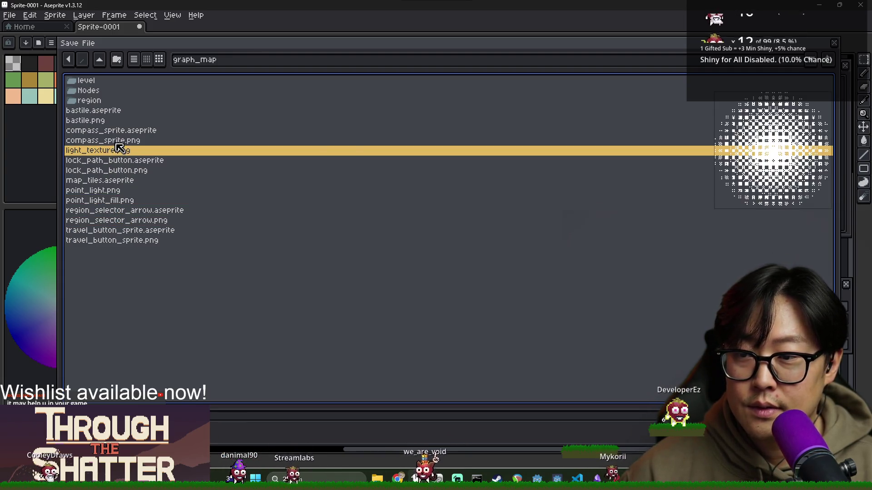
click(125, 140)
click(124, 130)
click(123, 120)
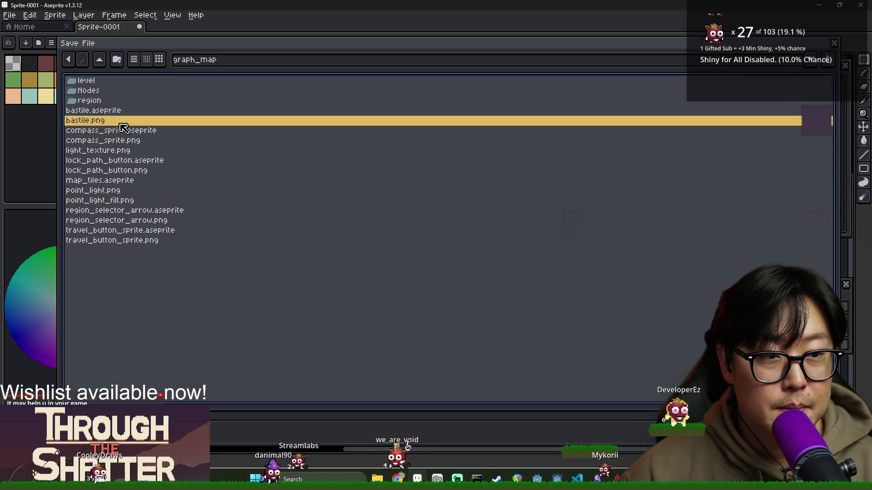
click(123, 111)
Step: Save the sprite as LockedLineTexture.aseprite in the level folder beside LineTexture
double_click(116, 100)
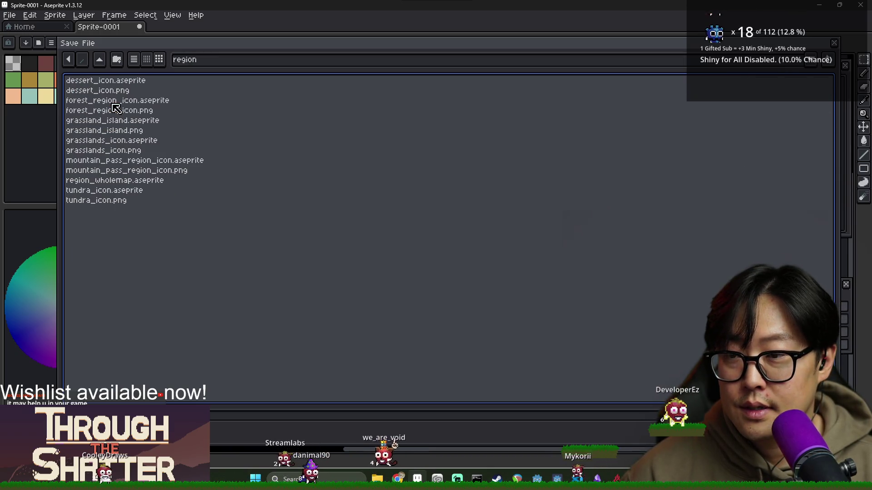
click(105, 63)
double_click(101, 100)
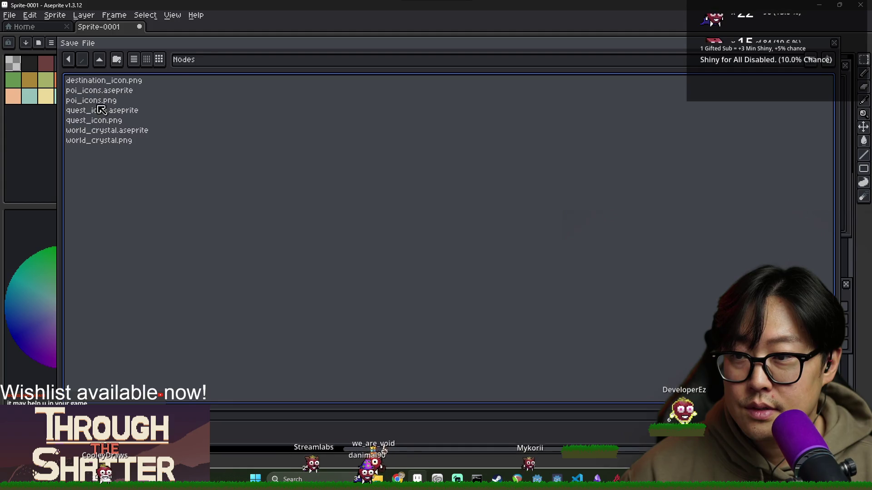
click(99, 82)
click(101, 141)
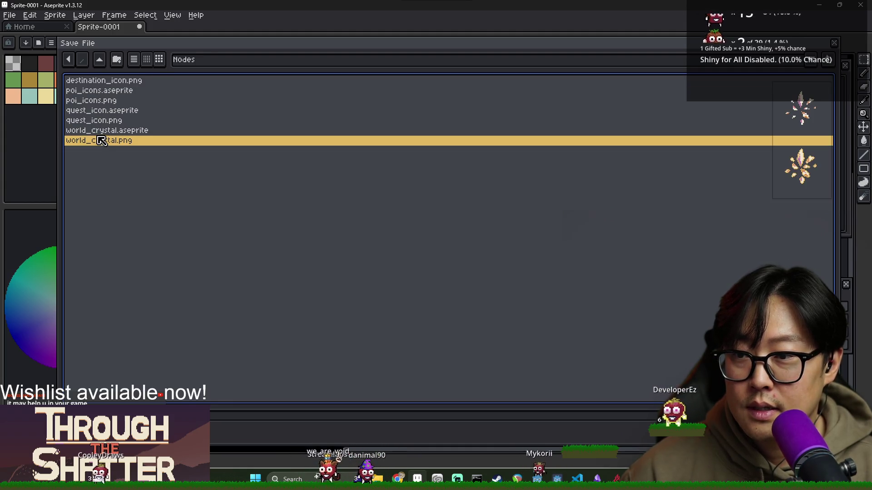
click(99, 59)
double_click(107, 82)
click(103, 92)
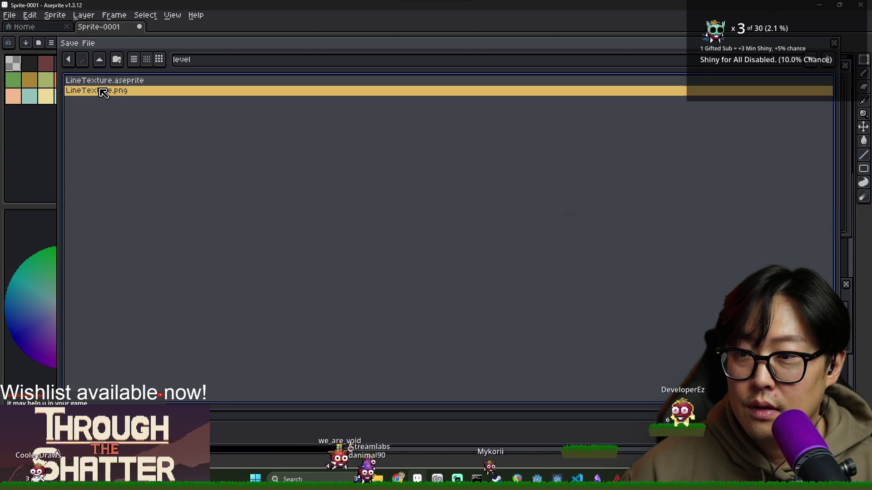
click(114, 82)
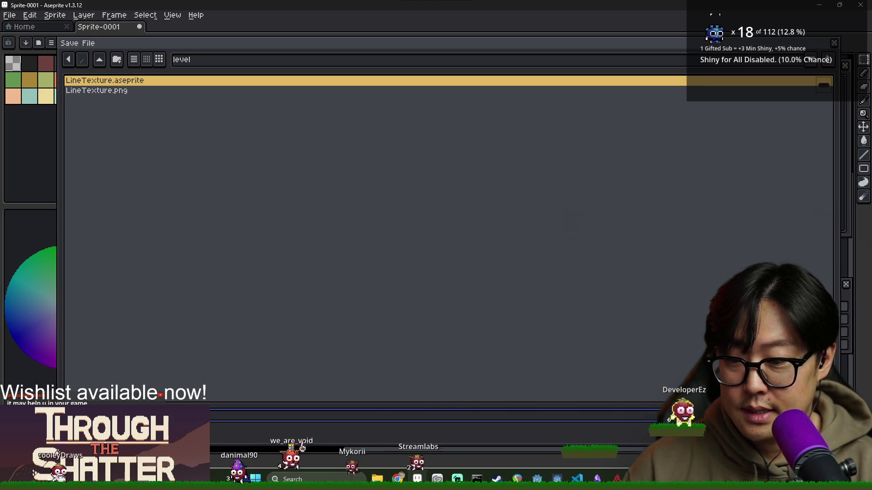
key(Return)
Step: Export a PNG copy of the sprite and return to map_path_line.gd in Godot
click(9, 15)
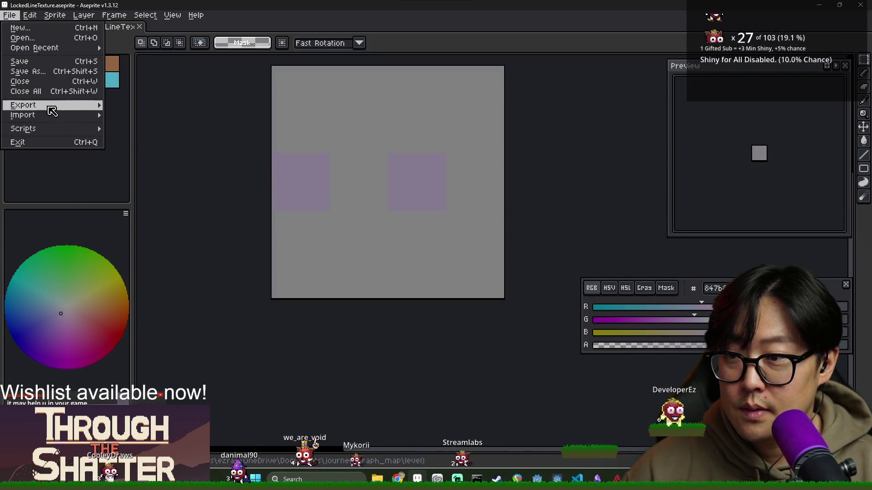
click(131, 105)
click(495, 138)
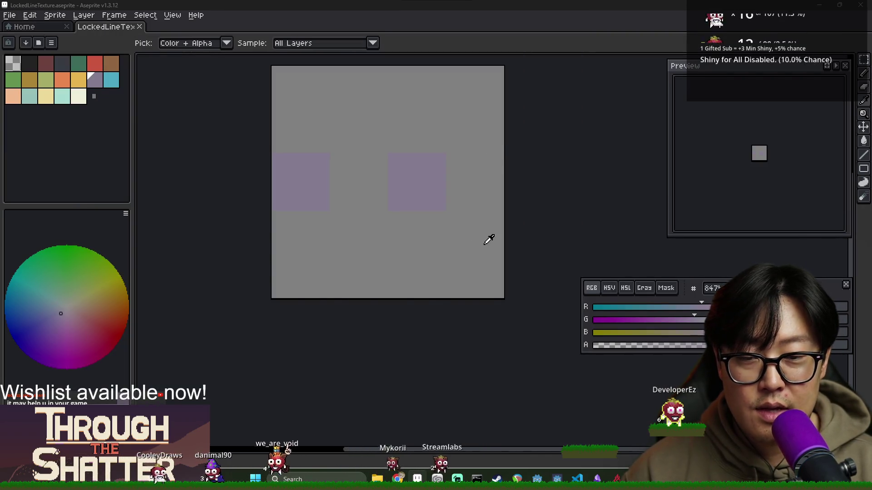
key(alt+Tab)
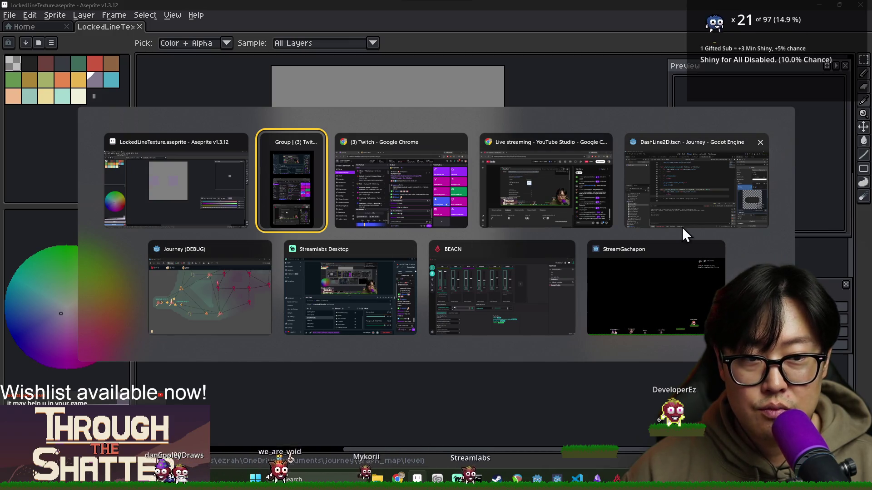
click(682, 227)
click(414, 222)
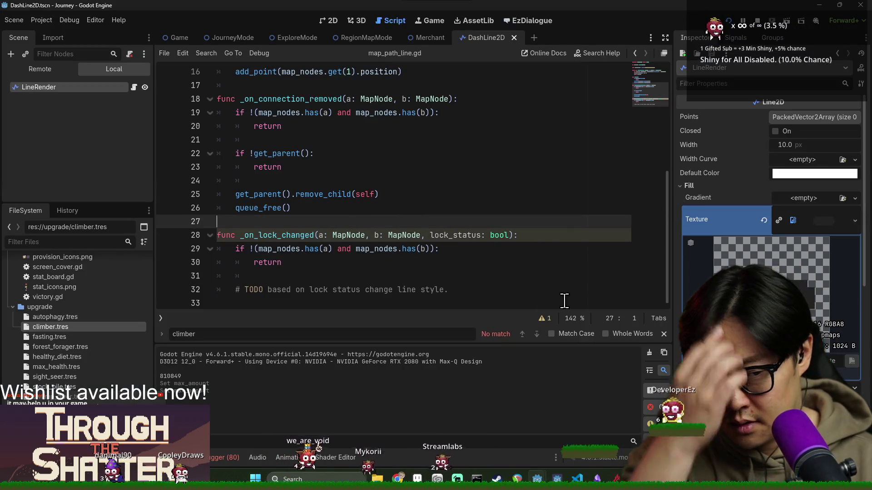
Step: Add a LOCKED_LINE_TEXTURE const preloading LockedLineTexture.png to map_path_line.gd
scroll(363, 208, up, 5)
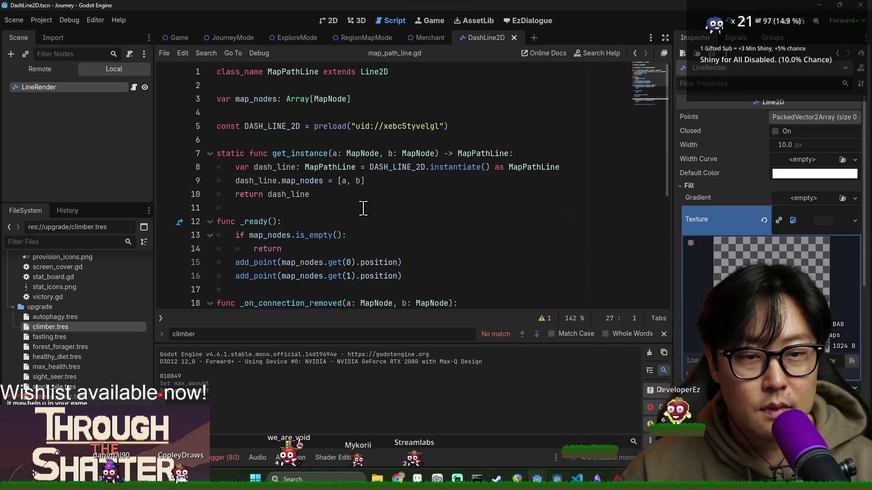
click(80, 241)
text(l)
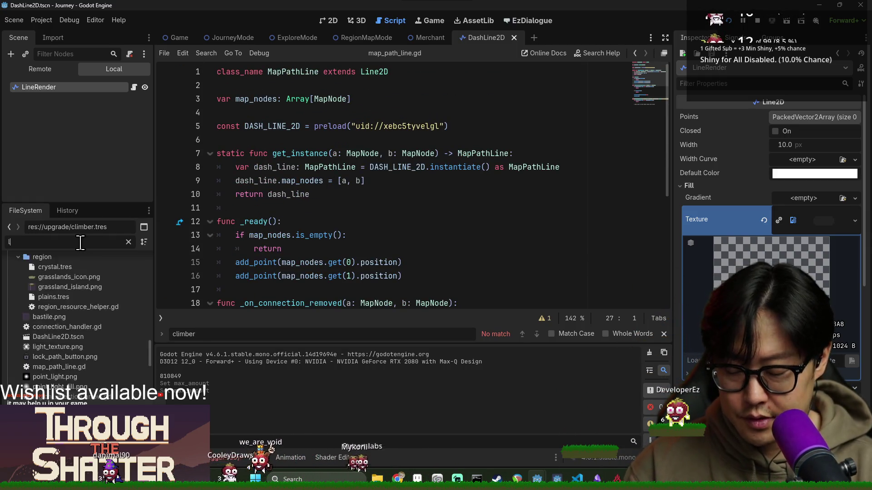
text(ocked)
mouse_move(73, 300)
mouse_down()
mouse_move(181, 230)
mouse_move(261, 153)
mouse_move(261, 141)
mouse_up()
key(ctrl+shift+Return)
Step: Add a LINE_TEXTURE const preloading LineTexture.png below it and save the script
double_click(57, 242)
text(line)
mouse_move(68, 300)
mouse_down()
mouse_move(78, 306)
mouse_move(281, 154)
mouse_move(263, 163)
mouse_up()
key(ctrl+z)
mouse_move(67, 304)
mouse_down()
mouse_move(273, 196)
mouse_move(272, 168)
mouse_up()
scroll(292, 228, down, 5)
key(ctrl+s)
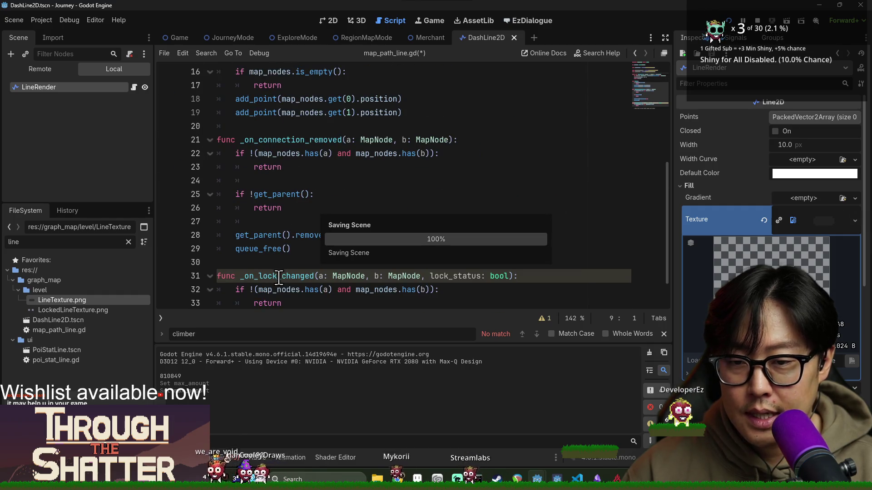
Step: Stop the running debug session and locate the get_instance function
scroll(282, 213, down, 4)
click(773, 20)
double_click(295, 194)
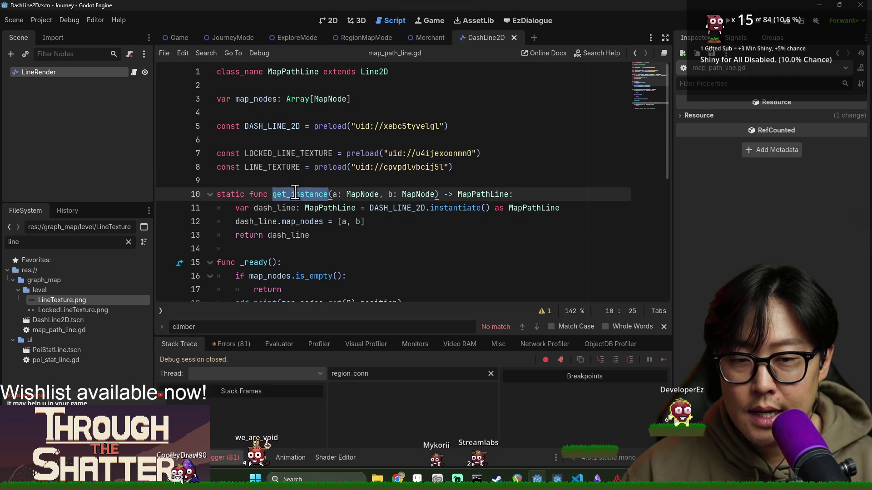
scroll(354, 198, down, 1)
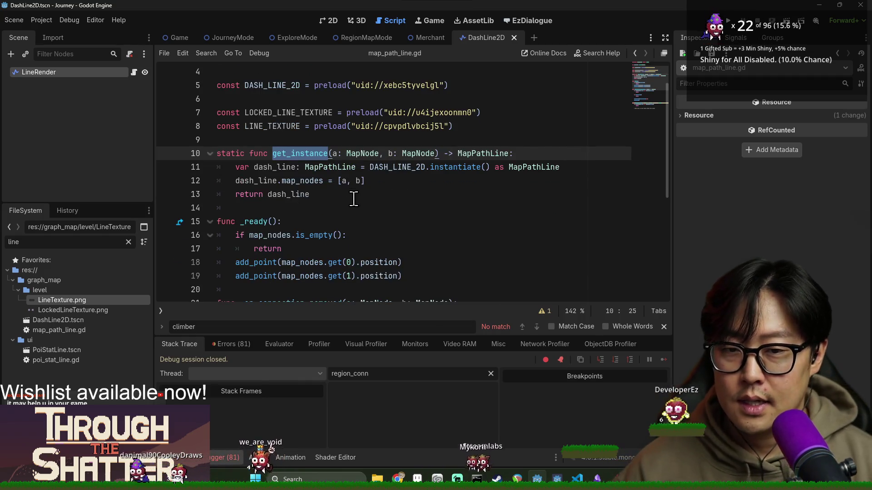
scroll(354, 198, down, 1)
Step: Add a lock_status: bool parameter to the get_instance signature
click(438, 113)
text(, lock_status: bool)
scroll(442, 127, up, 1)
double_click(476, 154)
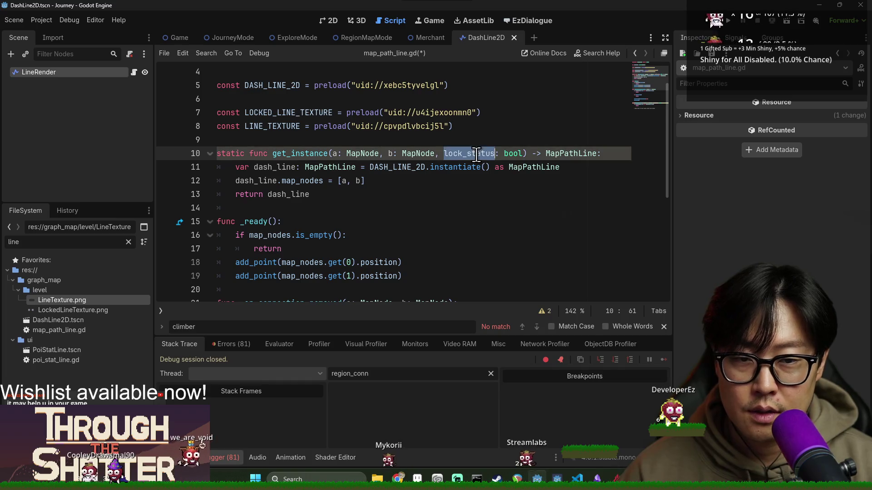
click(473, 141)
double_click(477, 152)
click(374, 127)
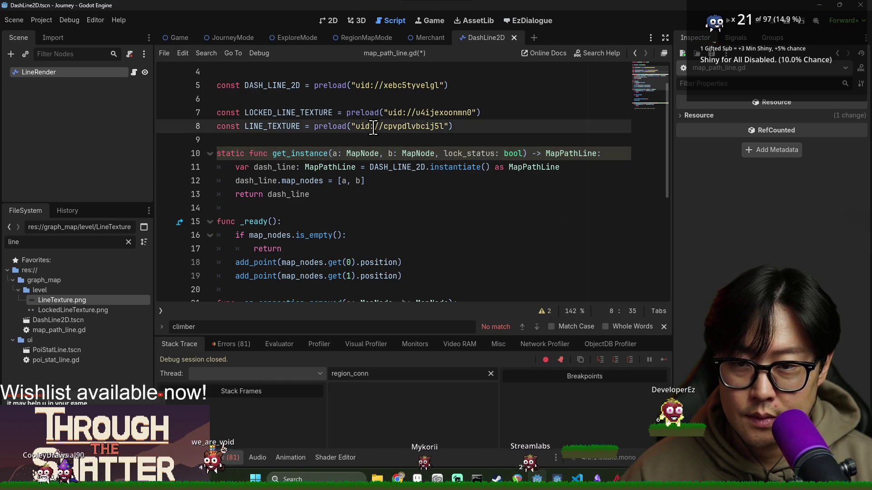
scroll(374, 127, up, 1)
double_click(470, 194)
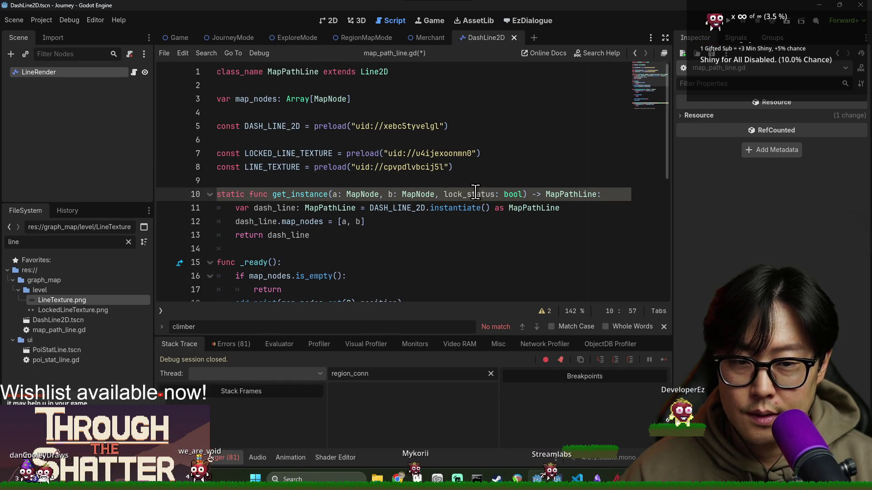
Step: Declare var is_locked := false below map_nodes and save
click(380, 100)
key(Return)
text(var is)
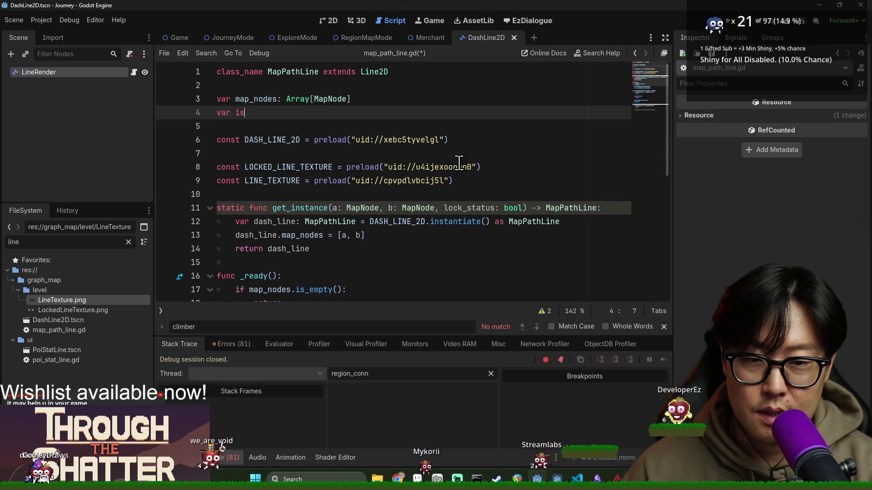
text(:=)
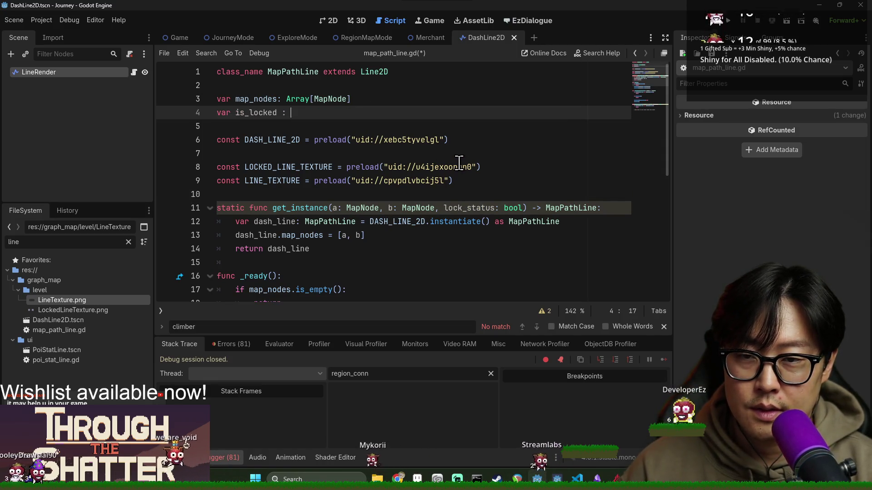
key(ctrl+s)
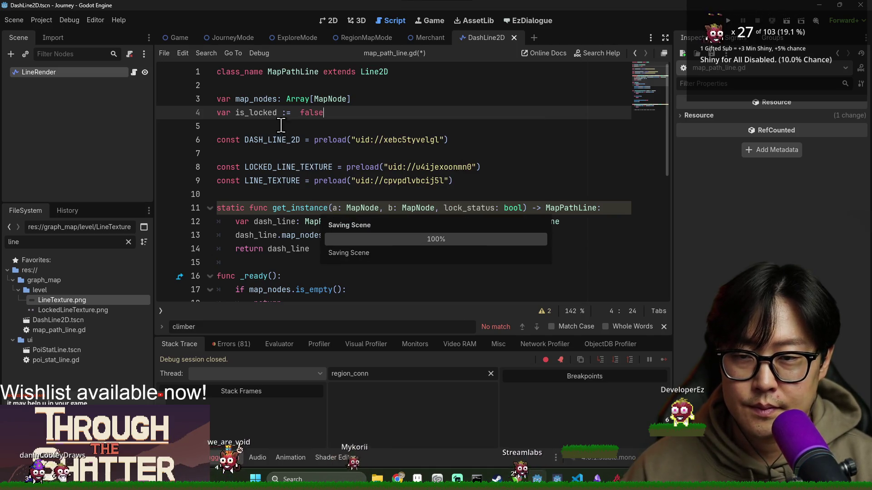
Step: Open a new line inside get_instance and default lock_status to false
double_click(255, 113)
click(401, 235)
key(Return)
text(is_locked)
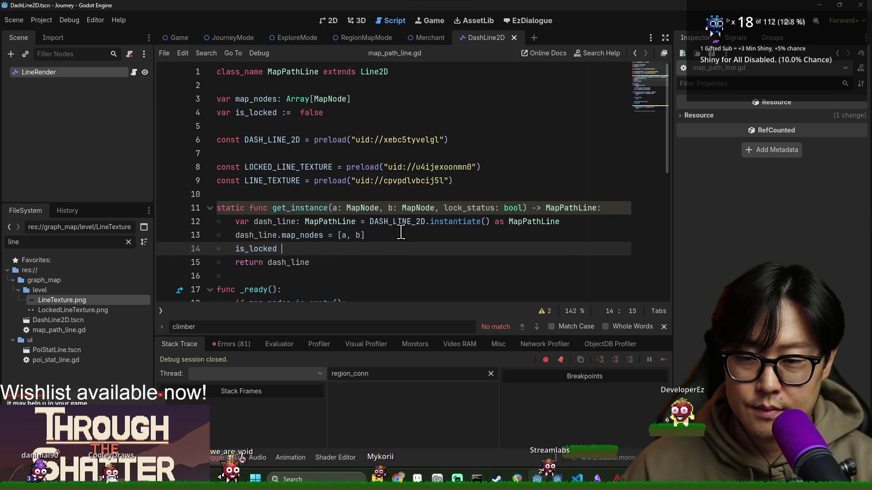
key(BackSpace)
key(BackSpace)
text(dash_line.)
key(BackSpace)
key(BackSpace)
key(BackSpace)
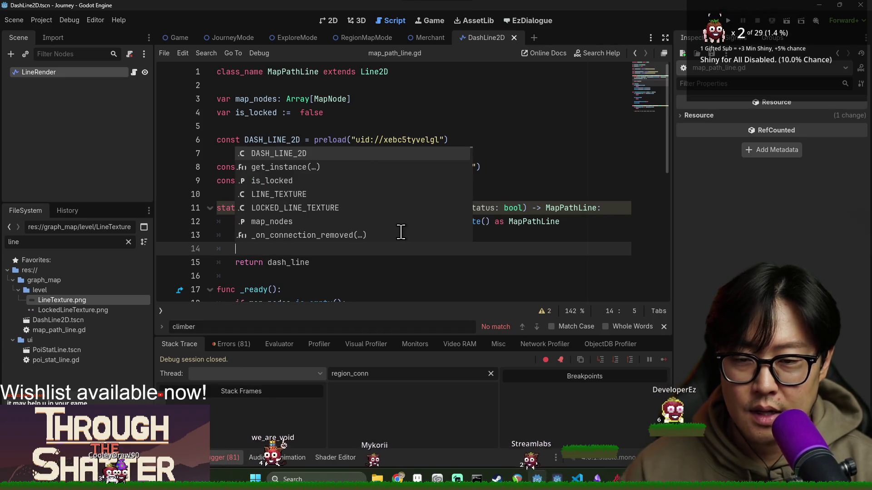
click(523, 207)
text(:=  false)
double_click(471, 208)
Step: Write dash_line.is_locked on the new line in get_instance
click(244, 113)
double_click(244, 113)
double_click(257, 235)
key(ctrl+c)
click(273, 248)
key(ctrl+v)
text(.)
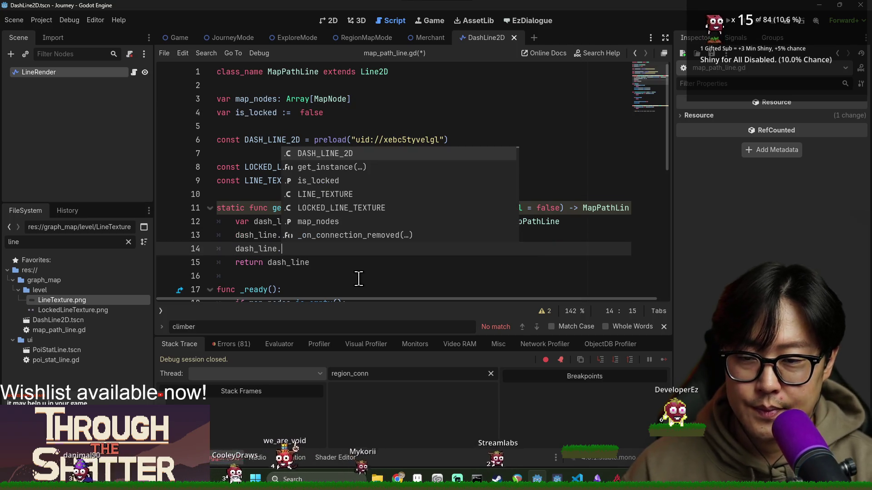
double_click(253, 113)
key(ctrl+c)
click(287, 235)
key(ctrl+v)
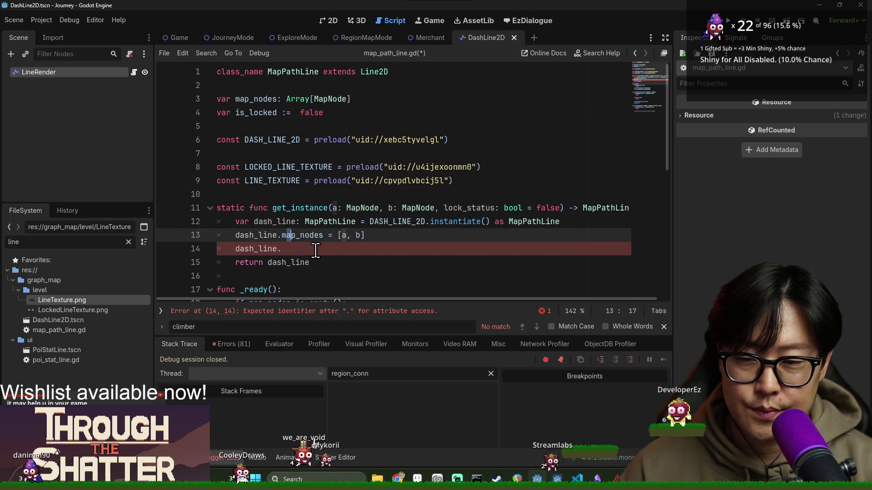
click(316, 250)
key(ctrl+v)
Step: Complete the assignment dash_line.is_locked = lock_status and save the script
key(Escape)
double_click(479, 208)
click(367, 254)
key(ctrl+v)
key(ctrl+s)
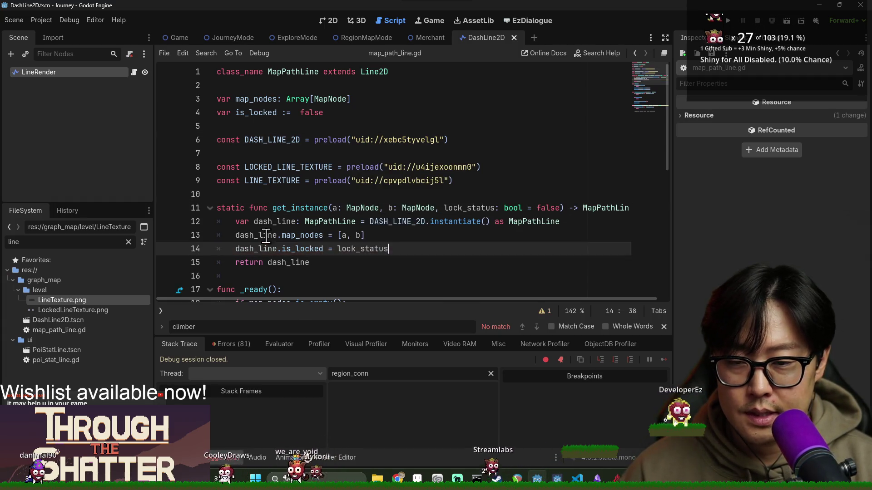
scroll(300, 285, down, 7)
click(271, 263)
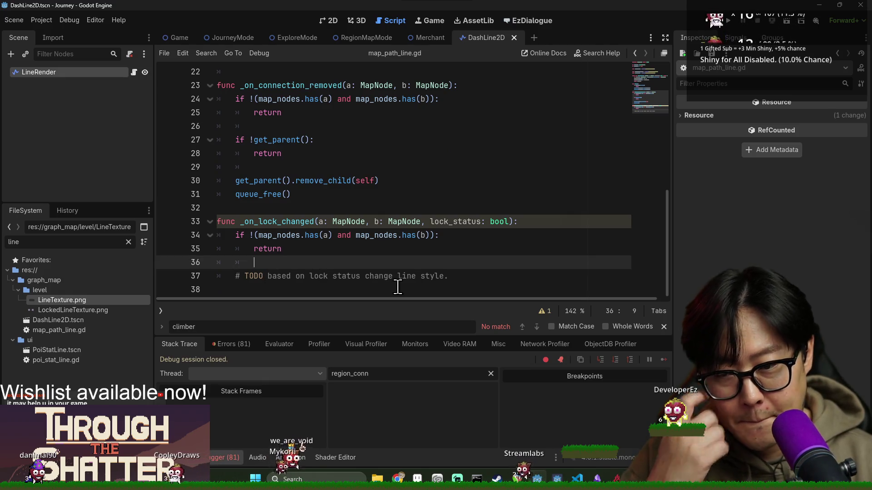
Step: Set is_locked = lock_status inside the _on_lock_changed handler
key(Return)
scroll(398, 287, up, 7)
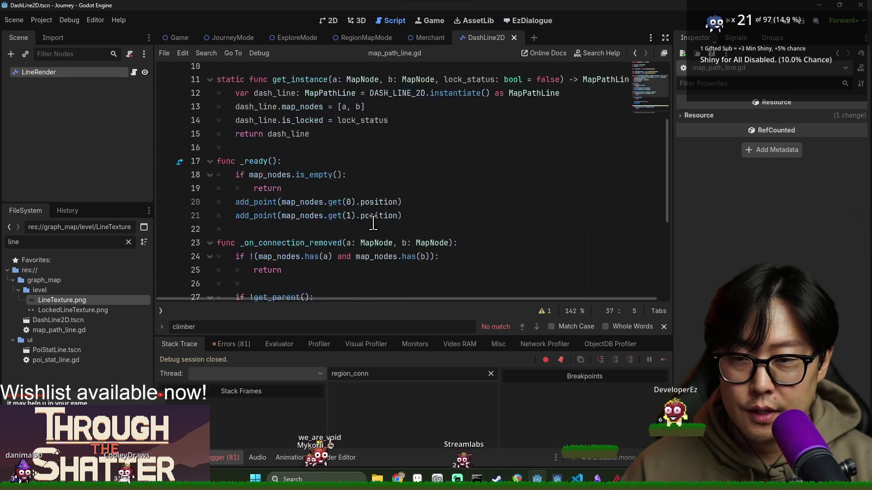
click(257, 112)
double_click(257, 113)
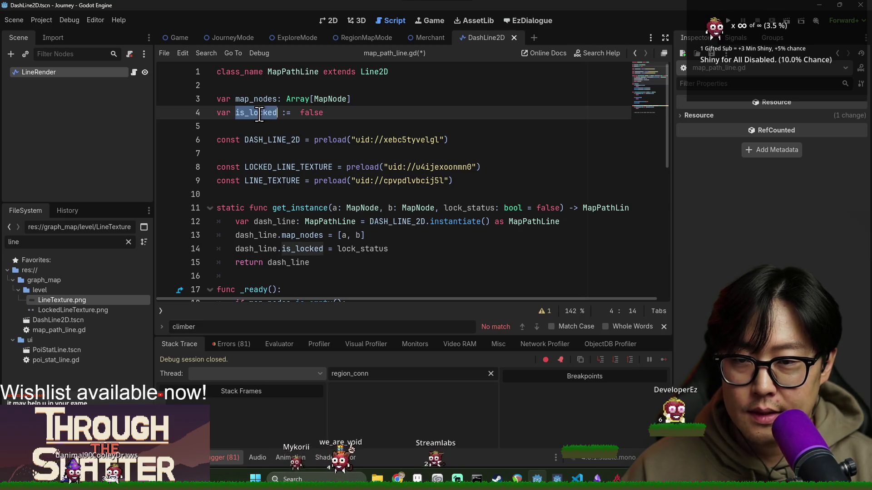
scroll(261, 255, down, 7)
click(261, 255)
key(ctrl+v)
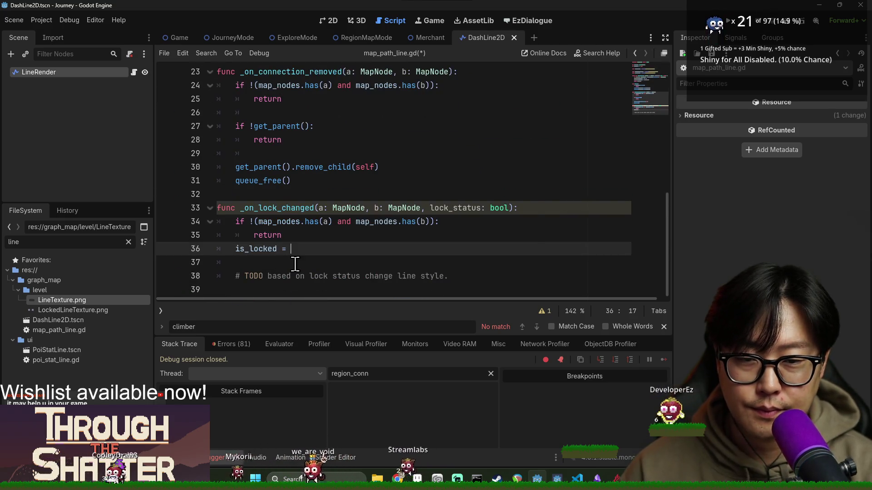
text(lock_status)
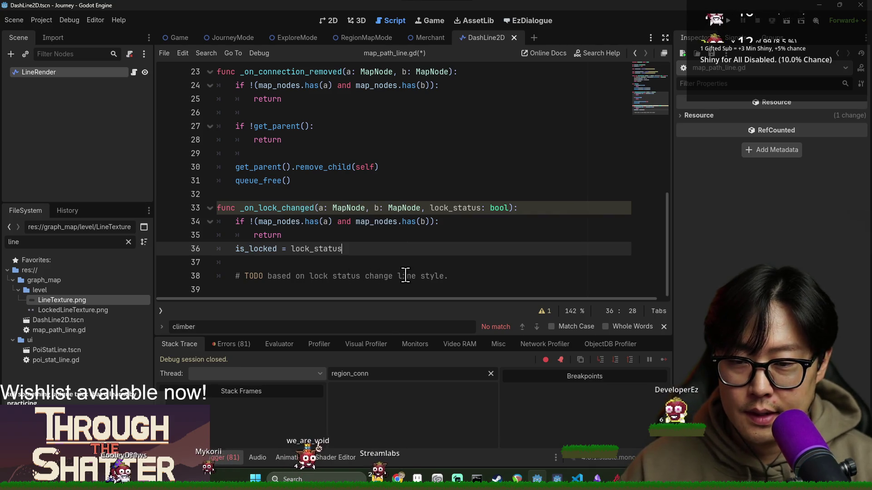
Step: Delete the TODO comment about changing the line style
key(shift+Down)
key(shift+Down)
key(BackSpace)
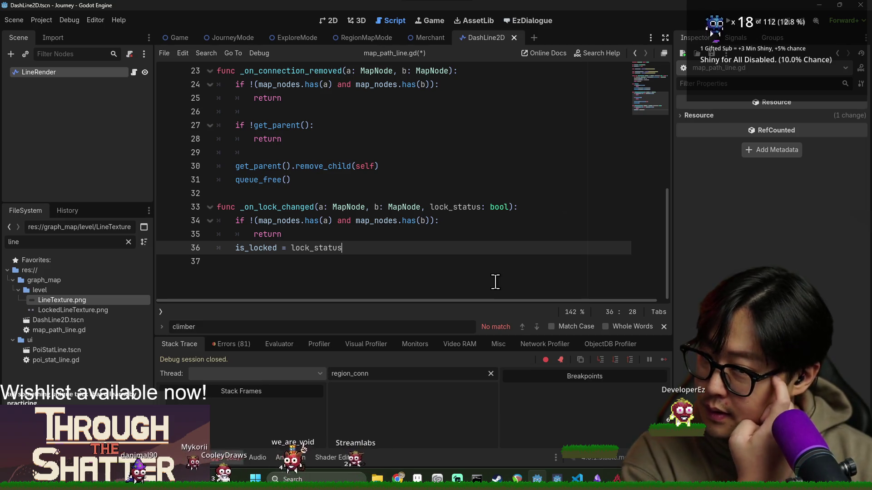
scroll(493, 282, up, 5)
scroll(459, 182, down, 2)
click(460, 166)
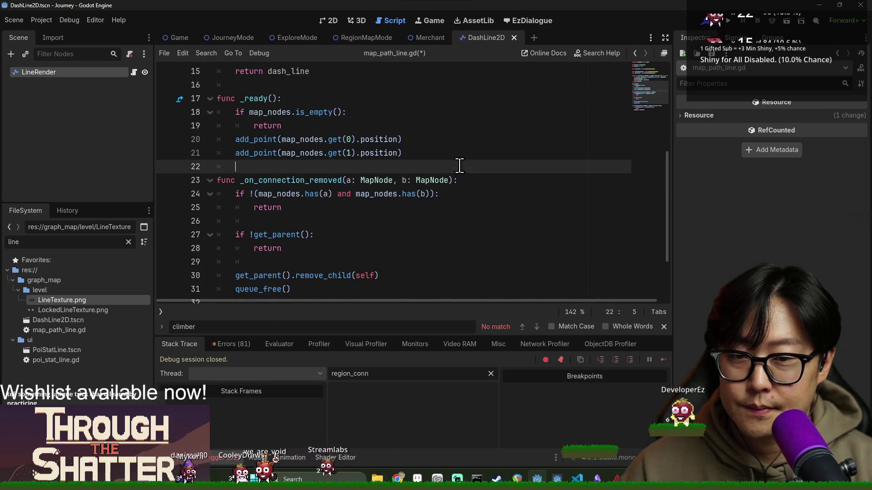
Step: Insert two unindented blank lines after _ready's add_point calls on line 21
click(428, 158)
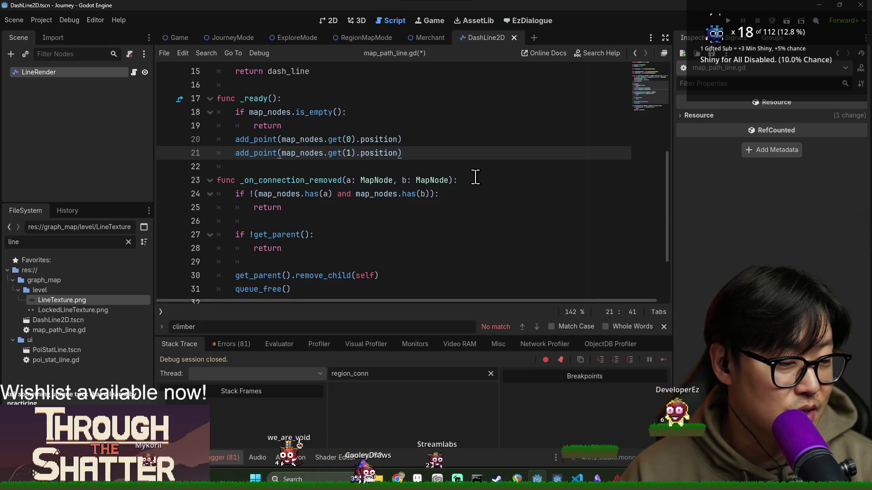
key(Return)
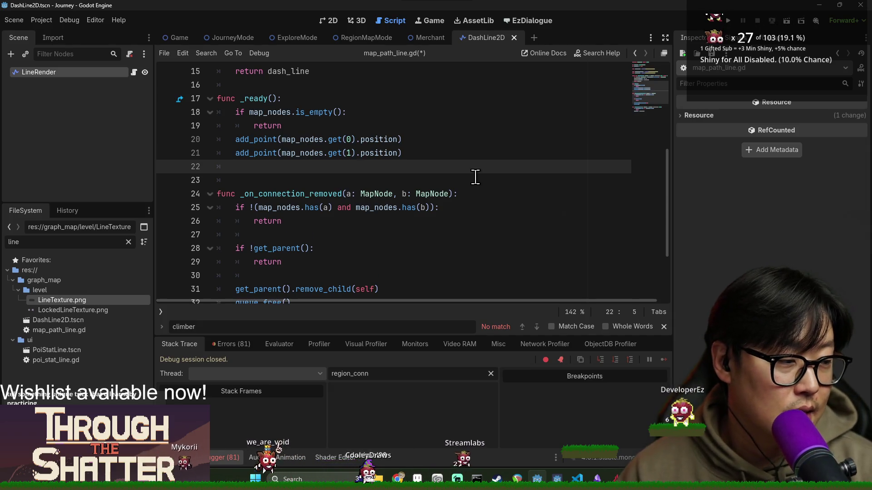
key(BackSpace)
key(Return)
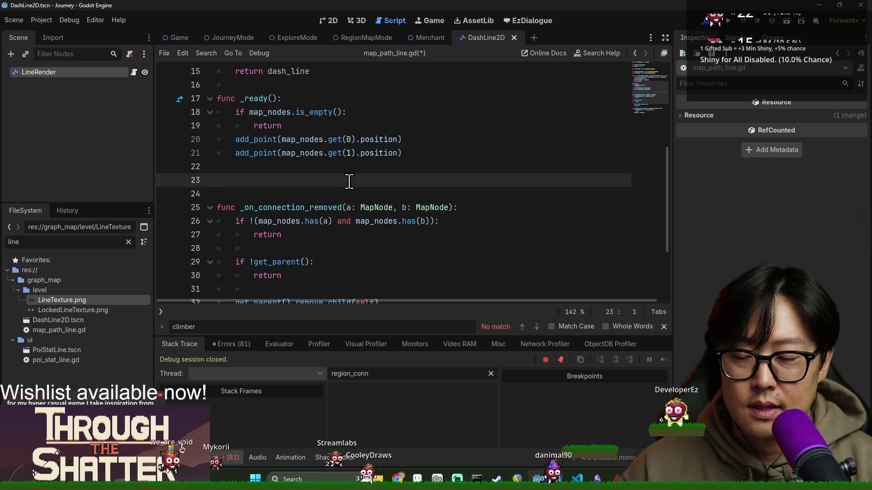
text(f)
key(BackSpace)
key(BackSpace)
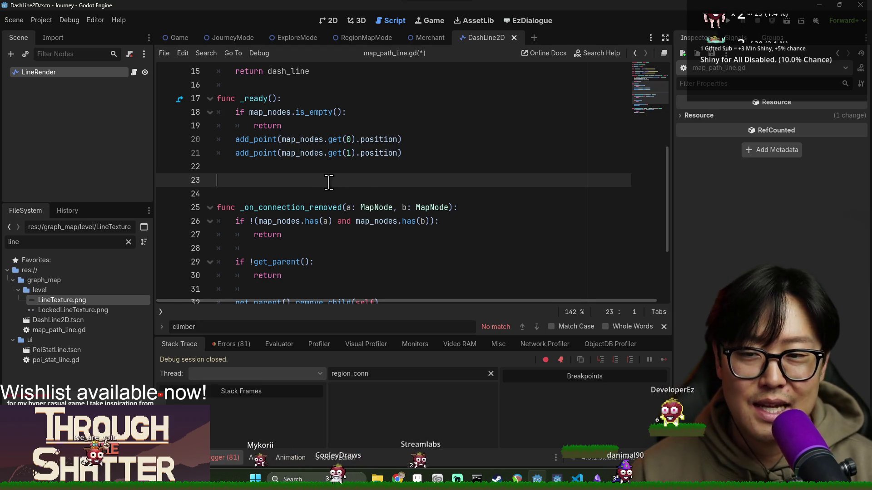
scroll(332, 190, down, 3)
scroll(300, 222, up, 4)
scroll(300, 220, down, 3)
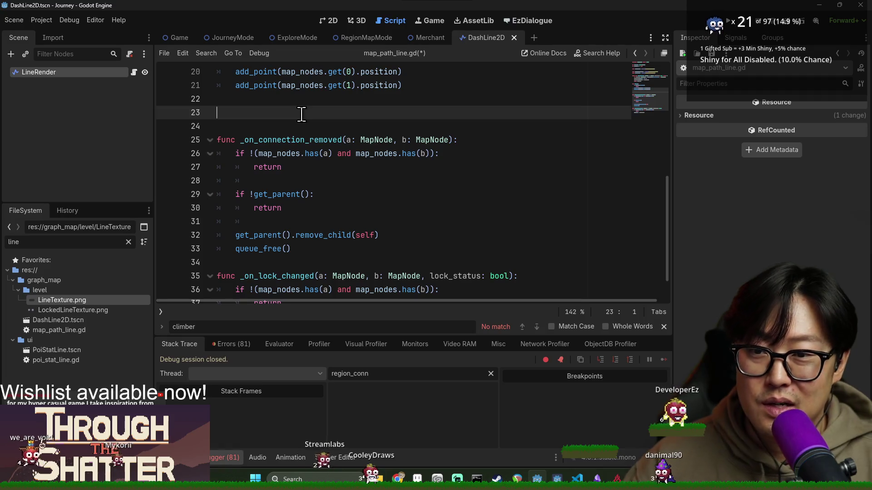
scroll(261, 81, up, 2)
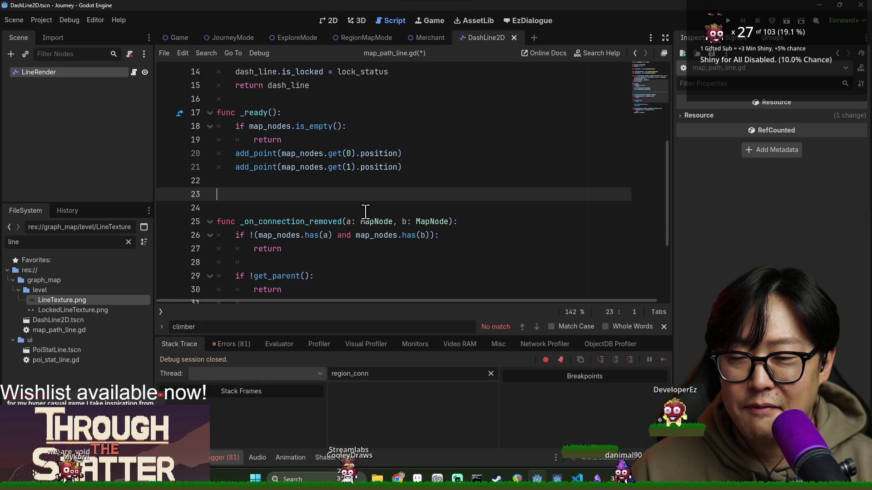
scroll(342, 200, down, 3)
scroll(346, 209, up, 2)
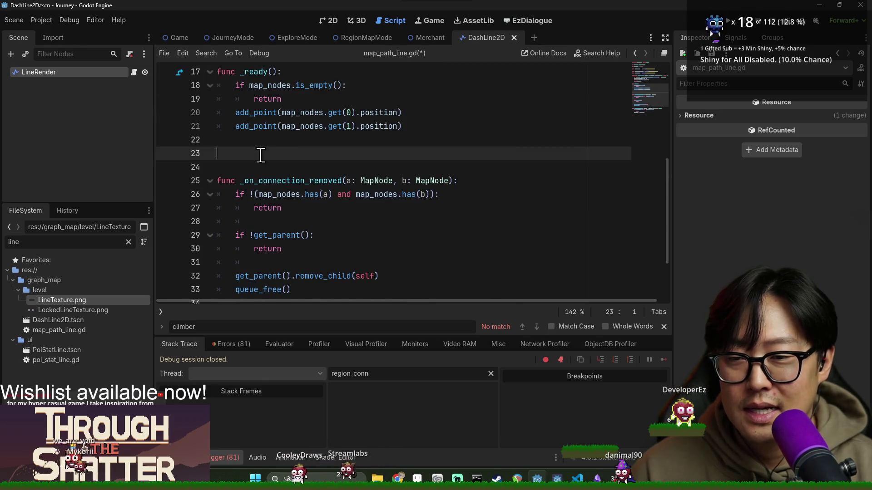
scroll(319, 182, up, 5)
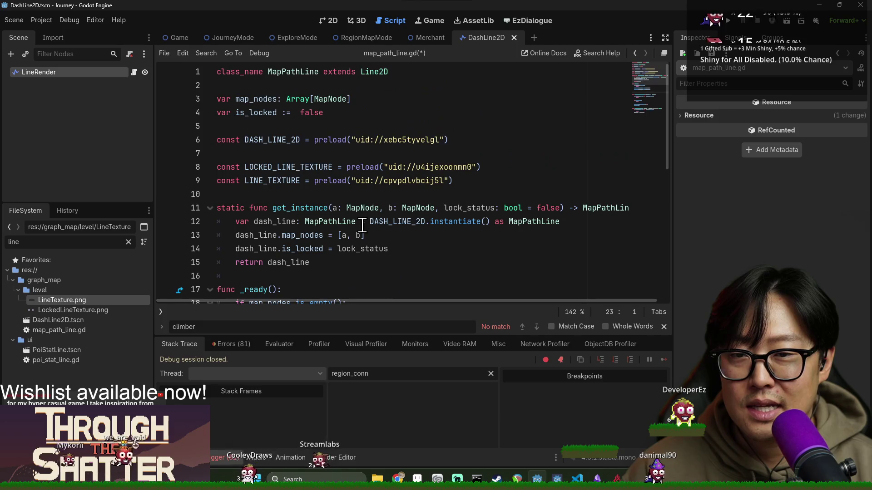
Step: Close the script search, clear the 81 debugger errors and warnings, and hide the panel
scroll(362, 225, down, 5)
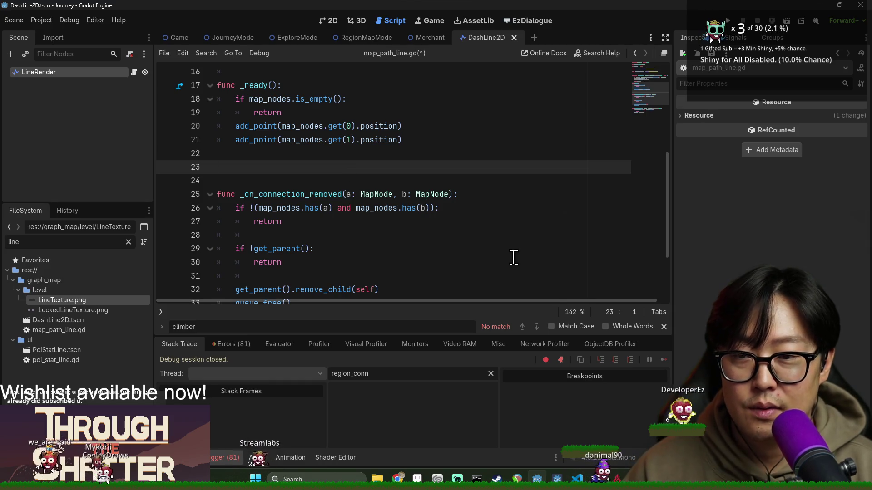
click(663, 327)
click(228, 349)
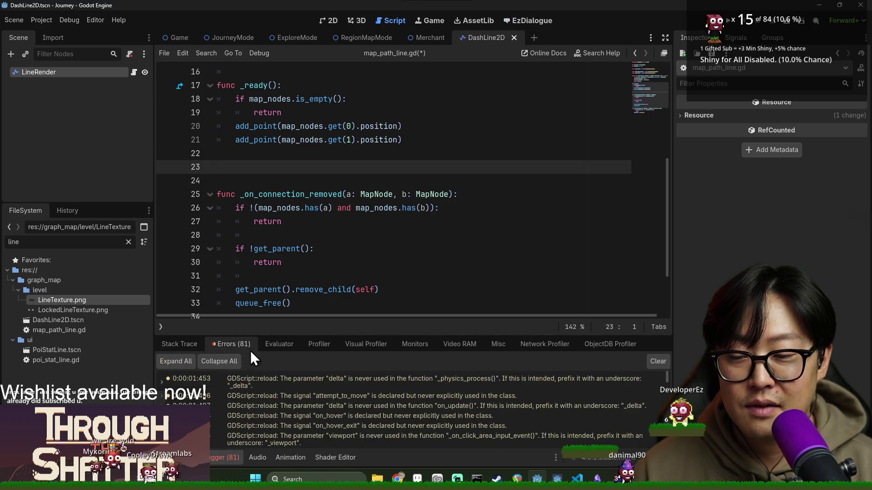
scroll(477, 404, down, 10)
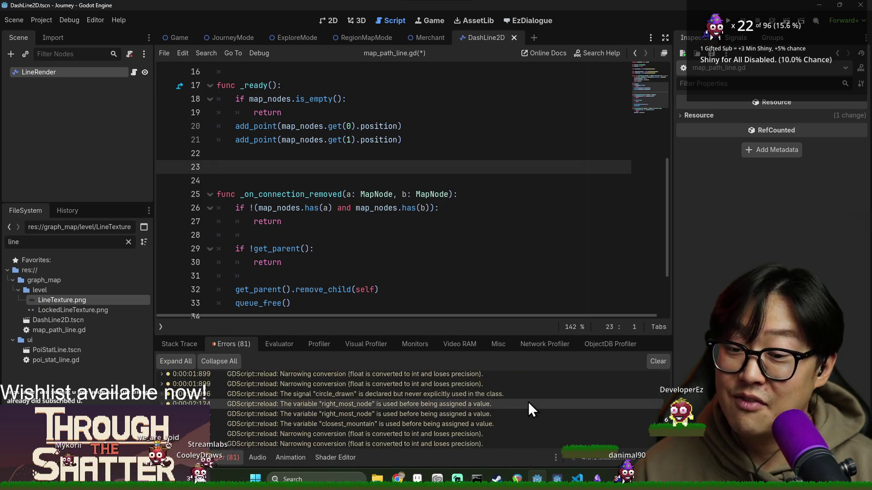
click(656, 361)
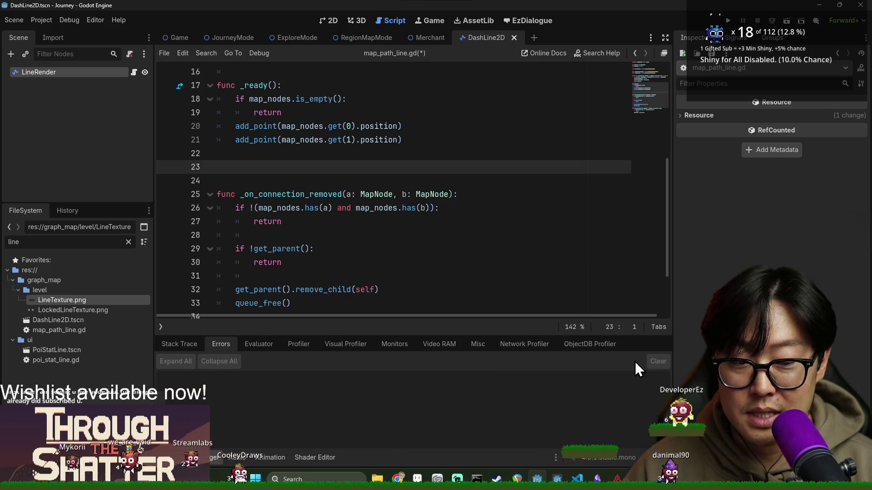
click(211, 457)
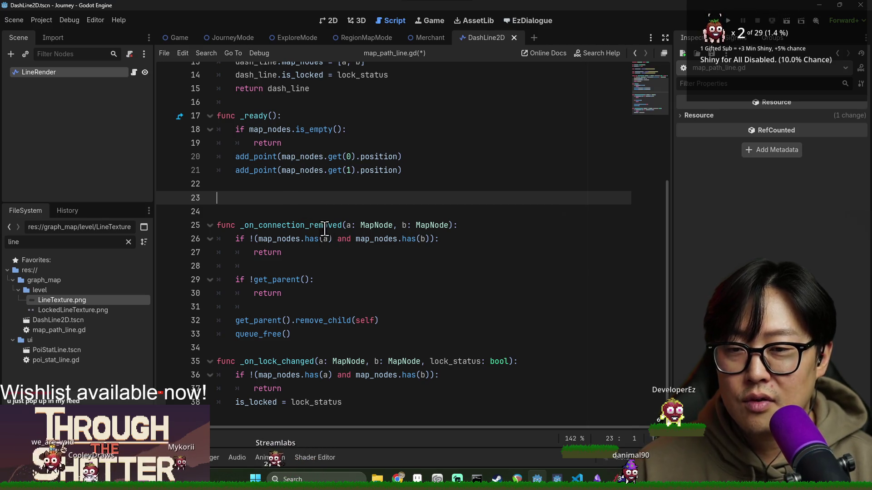
mouse_move(308, 237)
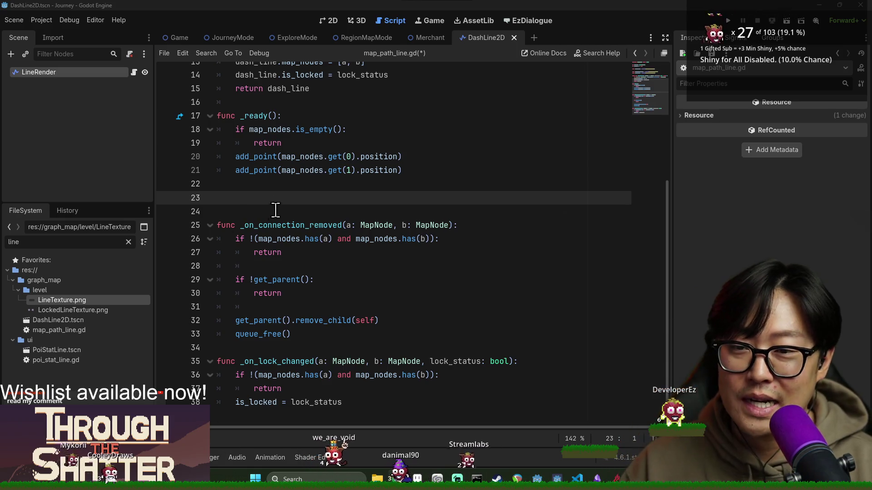
scroll(314, 245, up, 2)
scroll(316, 264, down, 2)
scroll(315, 267, up, 4)
scroll(351, 236, down, 2)
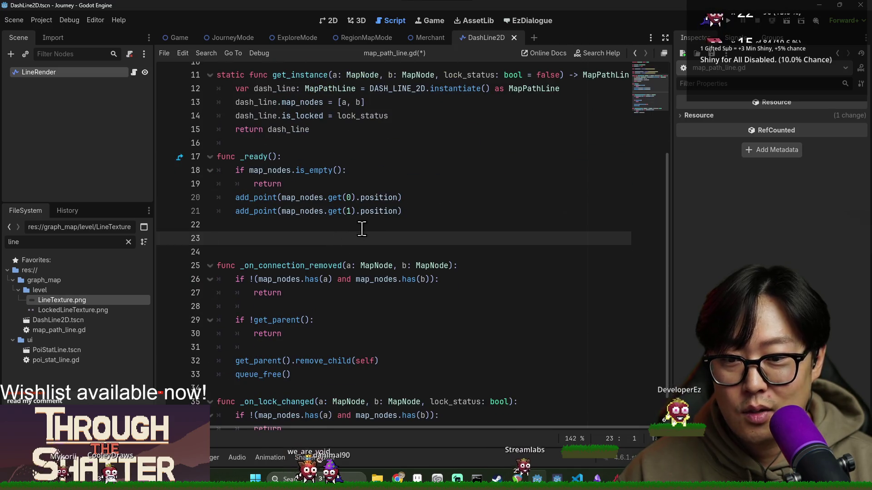
scroll(362, 227, down, 2)
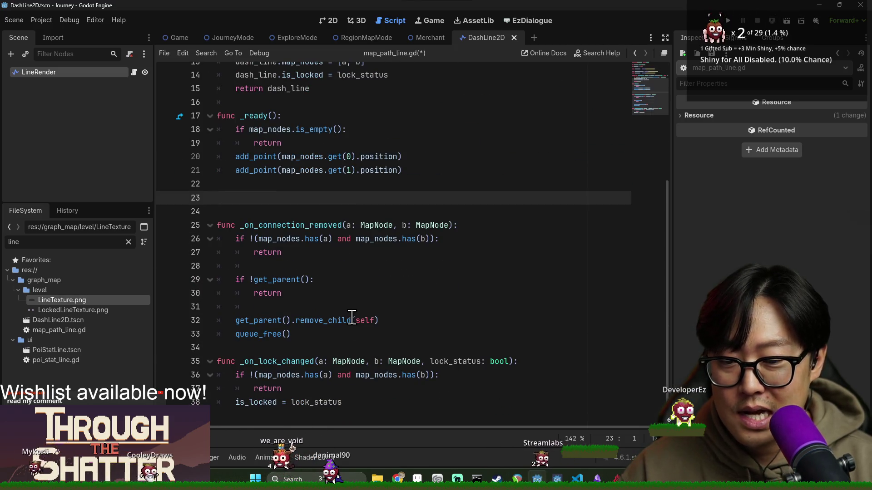
Step: Create the func _update_lock_render(): header on line 23
key(BackSpace)
key(Return)
text(func _re)
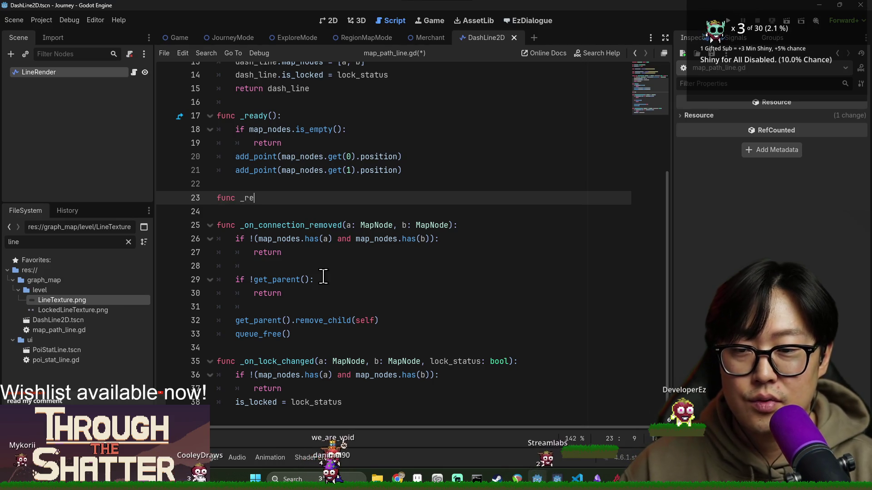
key(BackSpace)
key(BackSpace)
text(upda)
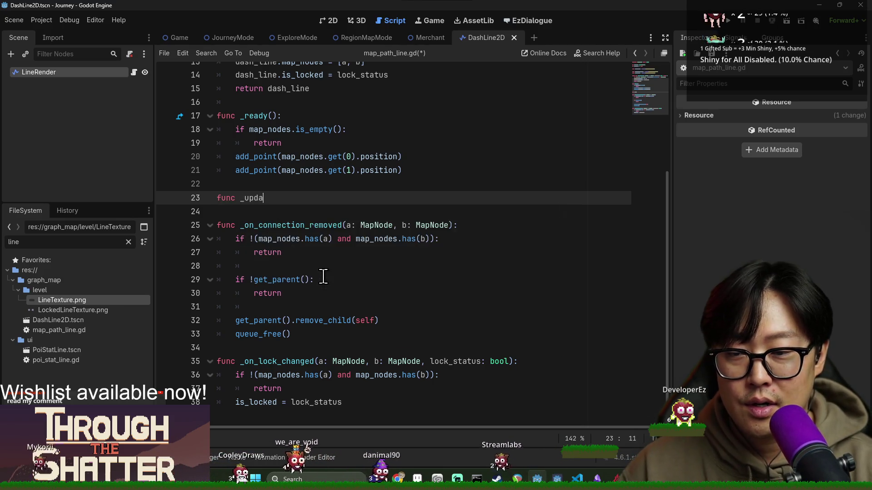
text(te_lock_re)
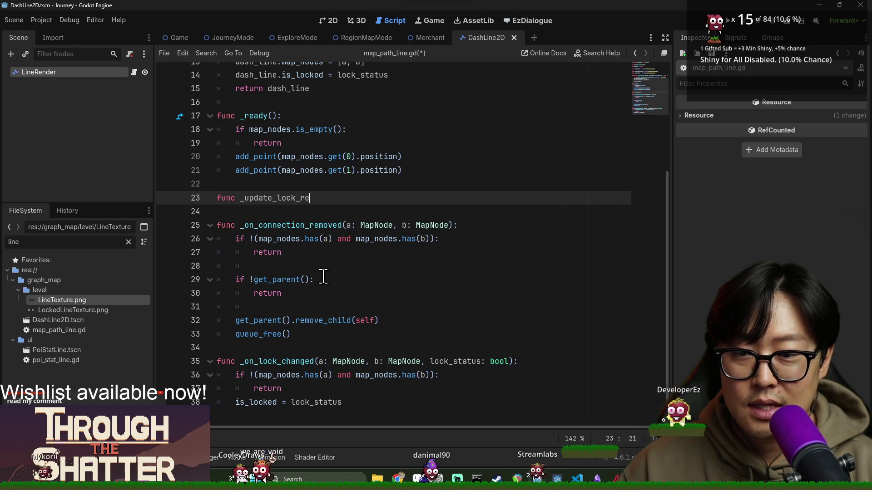
text(nder():)
key(Return)
Step: Write the body texture = LINE_TEXTURE if is_locked else LINE_TEXTURE
scroll(323, 276, up, 3)
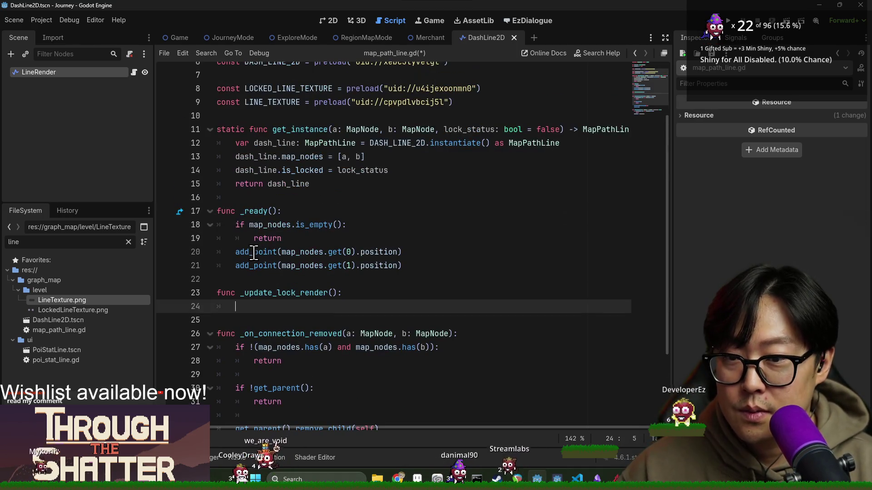
text(text)
text(ure =)
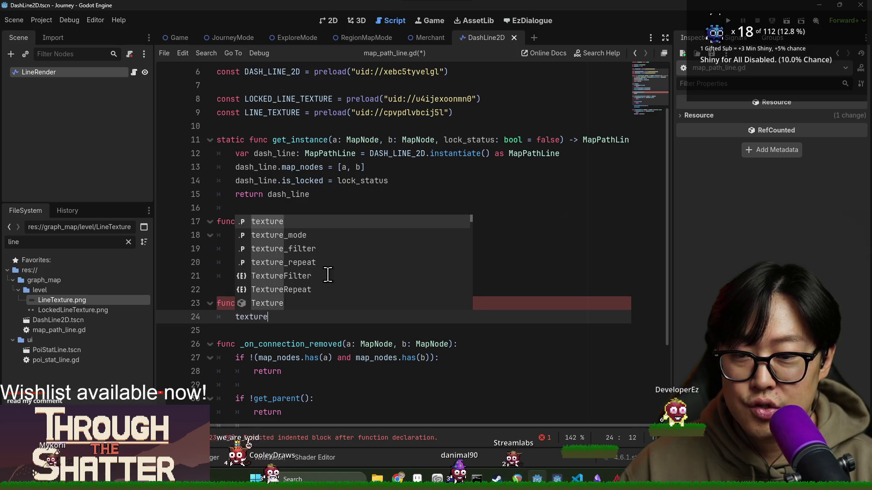
click(283, 208)
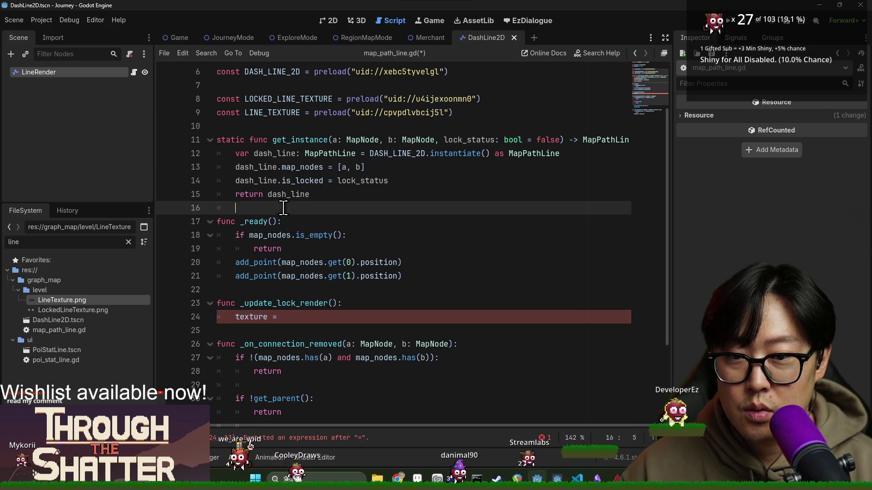
double_click(272, 113)
key(ctrl+c)
click(332, 316)
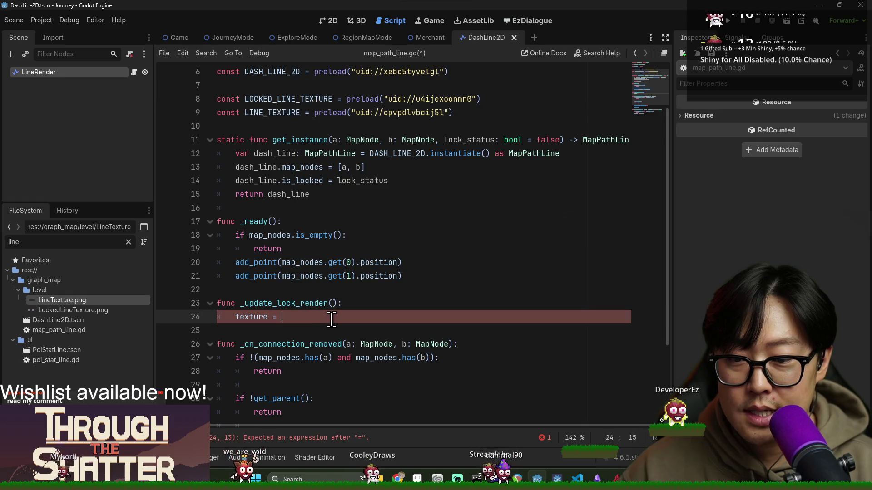
key(ctrl+v)
text(if is_locked else )
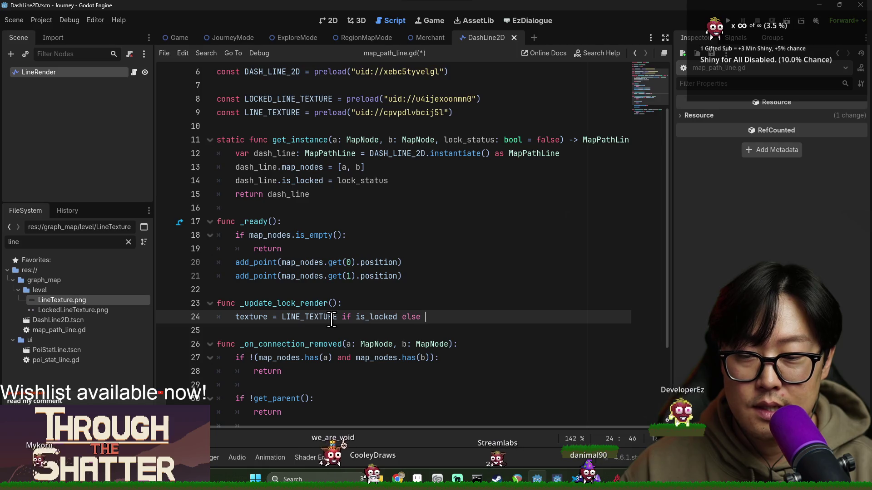
text(LINE_TEXTURE)
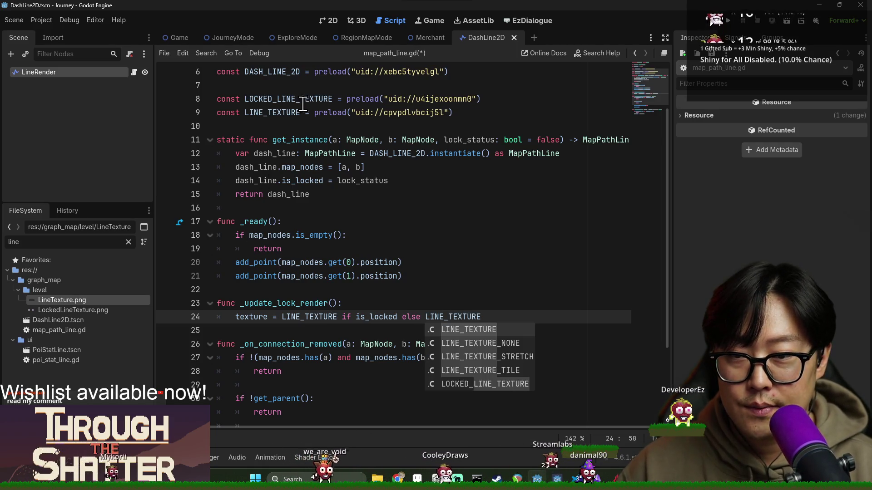
Step: Replace the first LINE_TEXTURE with LOCKED_LINE_TEXTURE and save the script
double_click(302, 99)
key(ctrl+c)
double_click(291, 316)
key(ctrl+v)
click(363, 249)
key(ctrl+s)
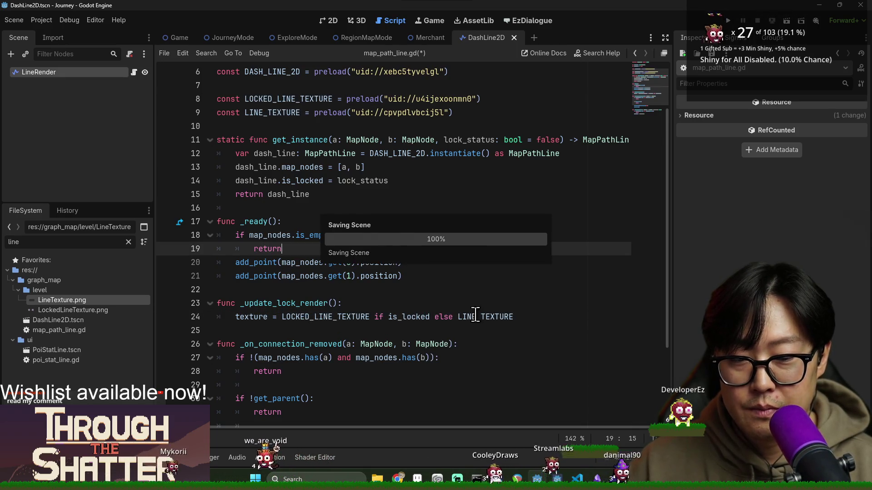
Step: Save script and scene, inspect the LineRender node, then run and stop the game
click(318, 303)
key(ctrl+s)
click(93, 79)
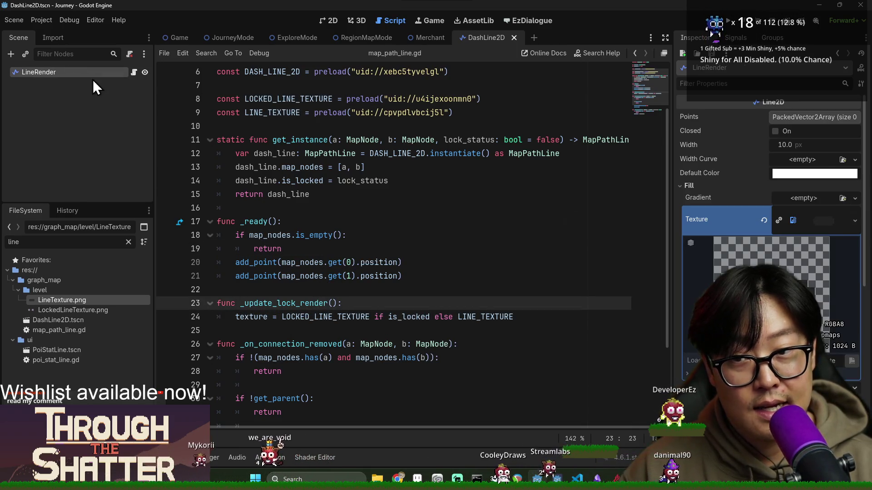
key(ctrl+s)
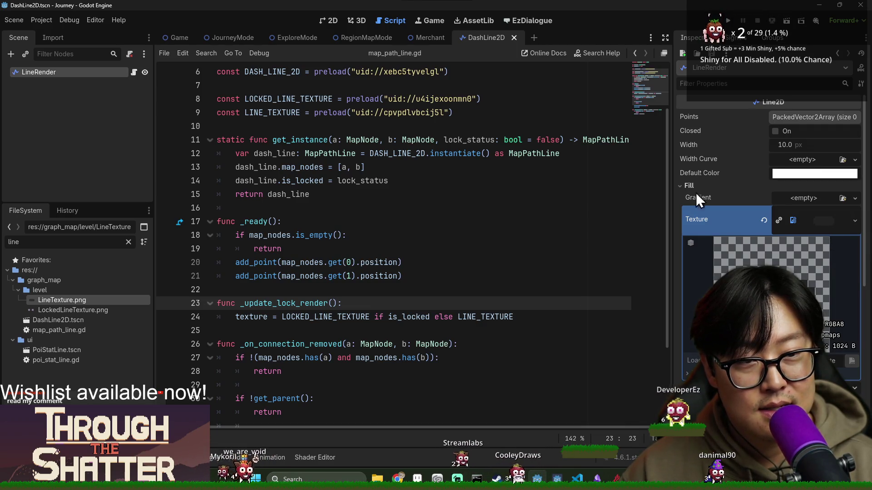
click(417, 194)
key(ctrl+s)
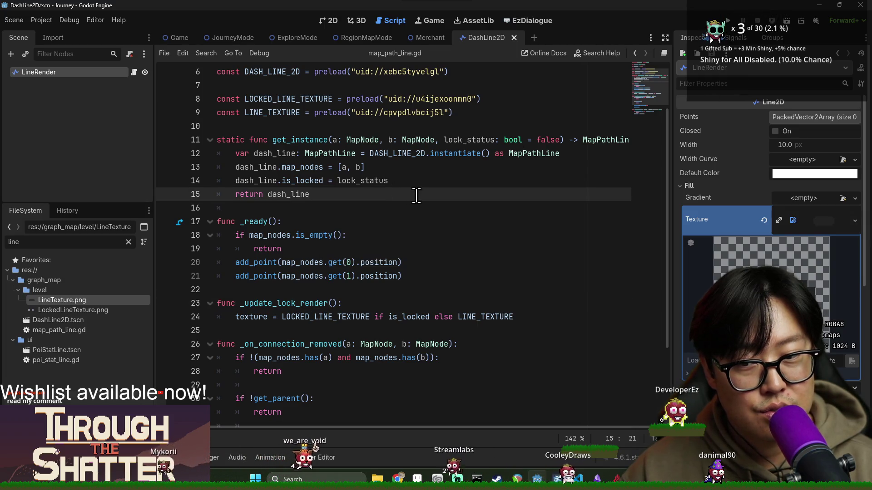
scroll(795, 254, down, 3)
click(729, 20)
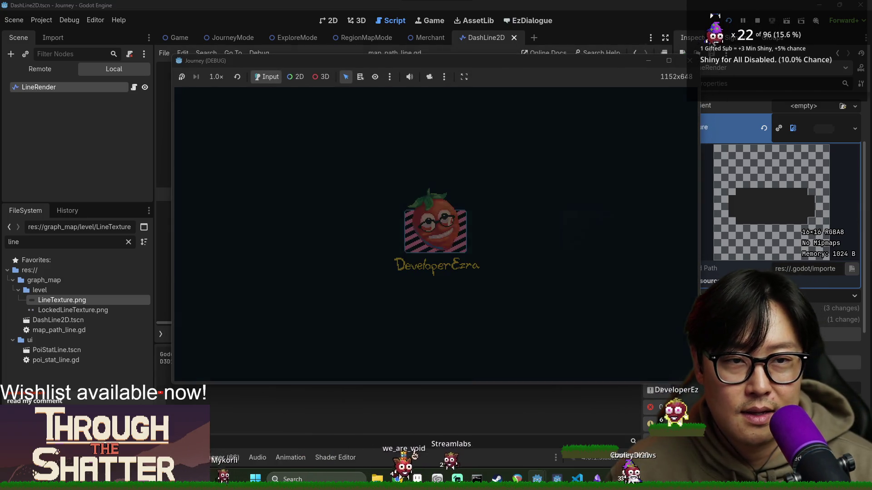
click(690, 61)
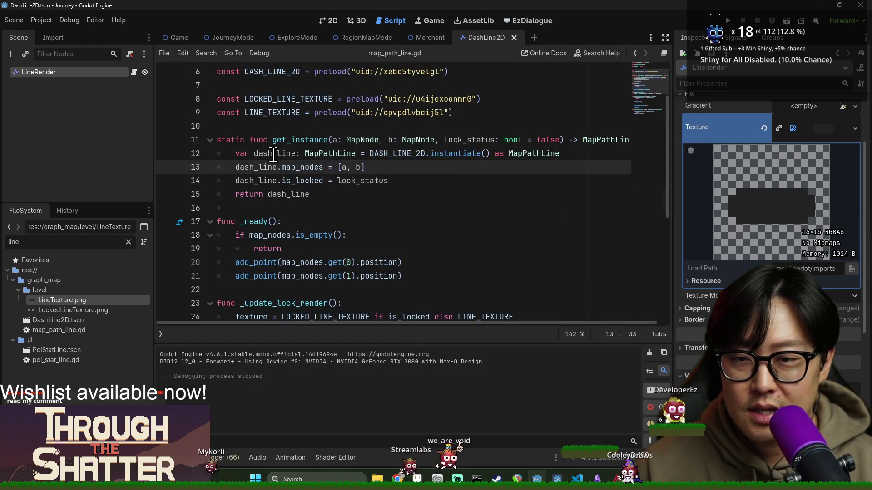
Step: Call _update_lock_render() after is_locked = lock_status in _on_lock_changed and save
scroll(277, 156, down, 4)
scroll(288, 159, down, 2)
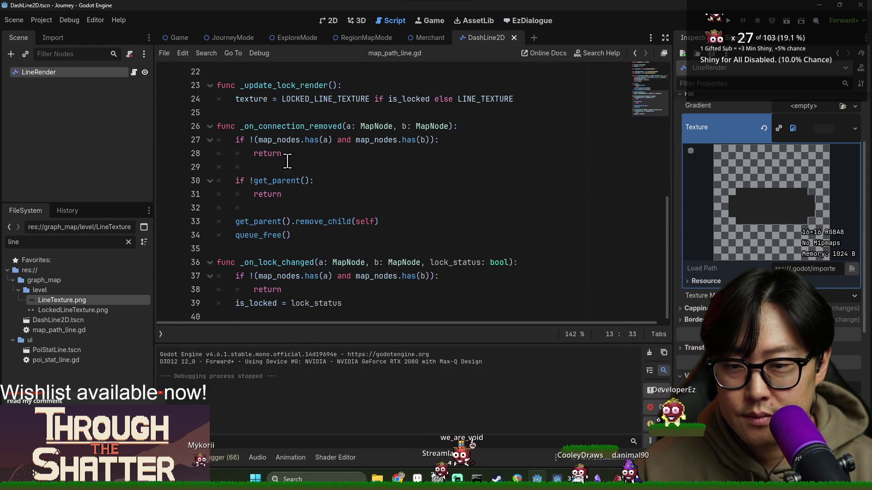
drag(241, 85, 337, 86)
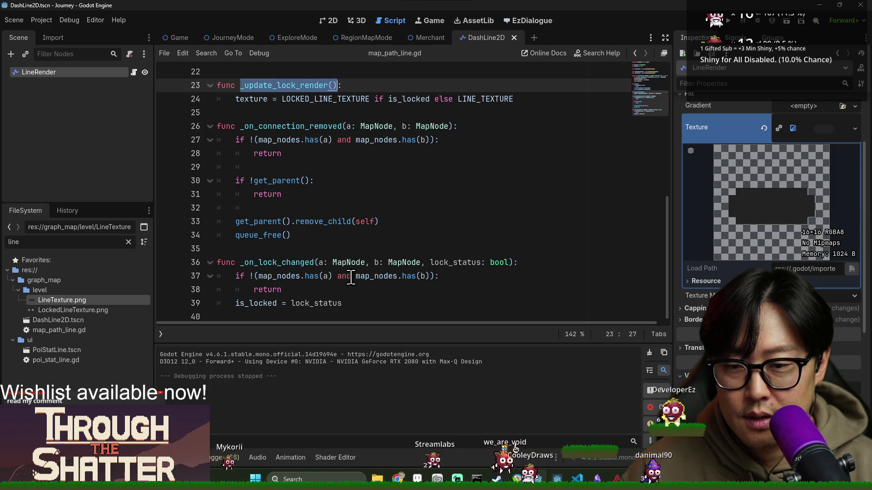
key(ctrl+c)
click(372, 302)
key(Return)
key(ctrl+v)
key(ctrl+s)
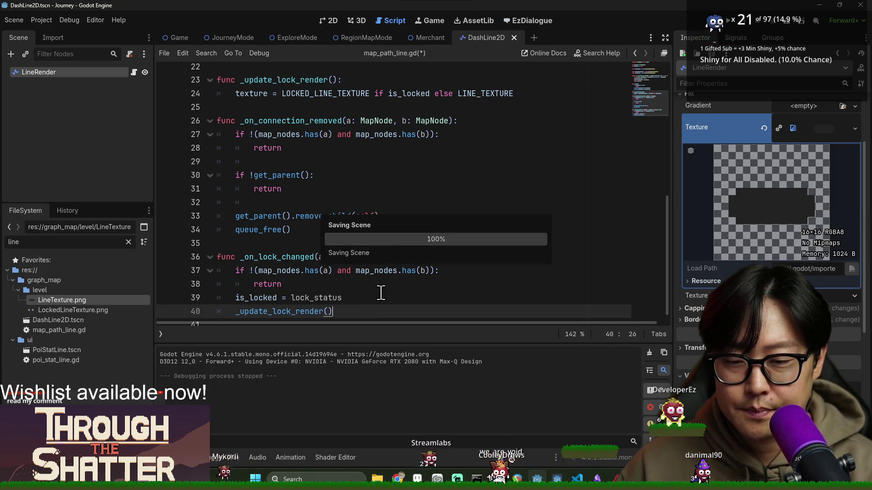
Step: Also call _update_lock_render() at the end of _ready and save
scroll(345, 263, up, 7)
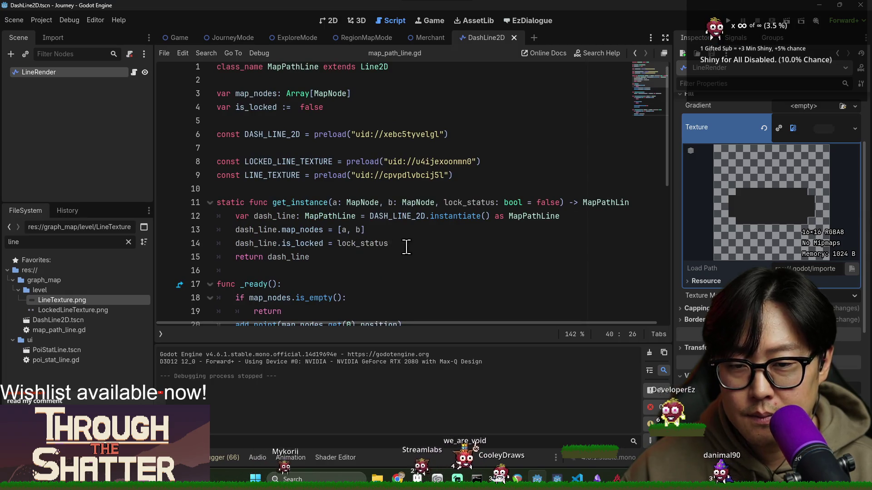
scroll(404, 244, down, 2)
click(440, 256)
key(Return)
key(ctrl+v)
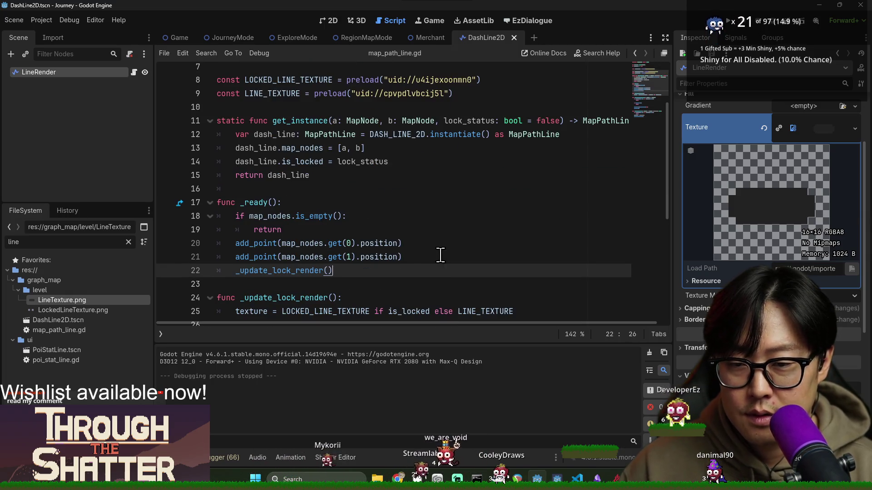
double_click(364, 162)
key(ctrl+s)
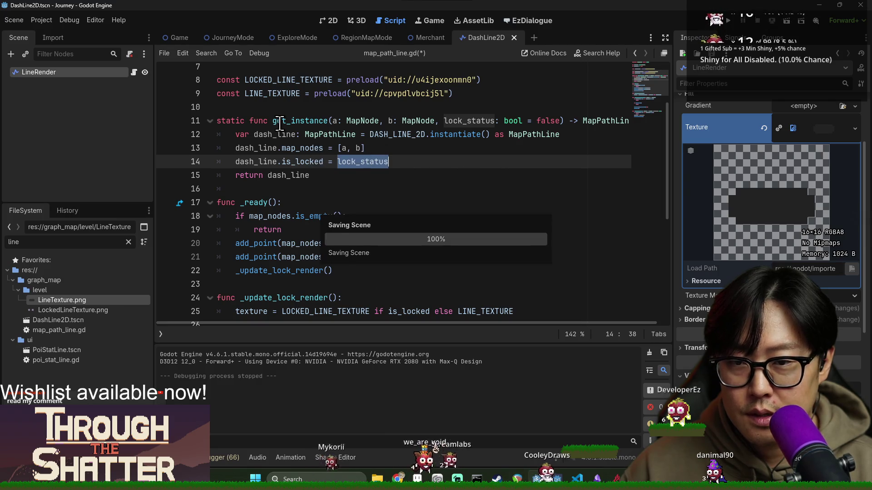
Step: Search journey_mode.gd for 'mountain' to locate the mountain path code
double_click(280, 121)
click(234, 38)
key(ctrl+f)
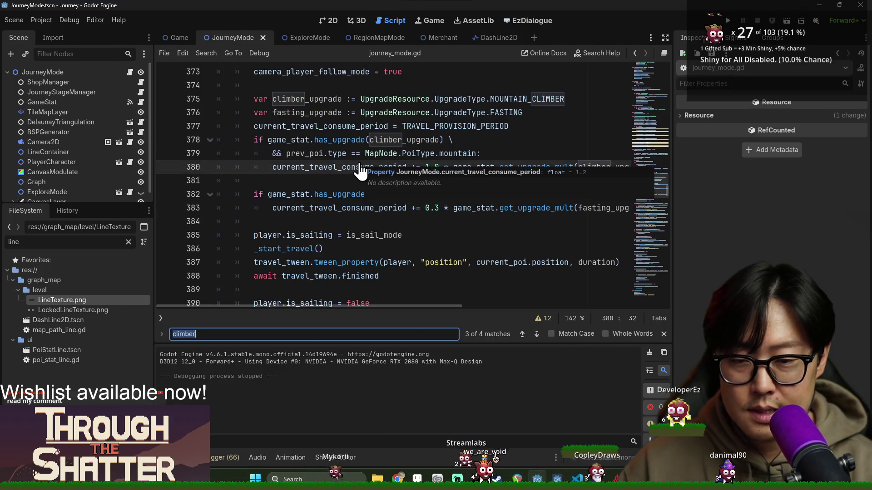
text(mountain)
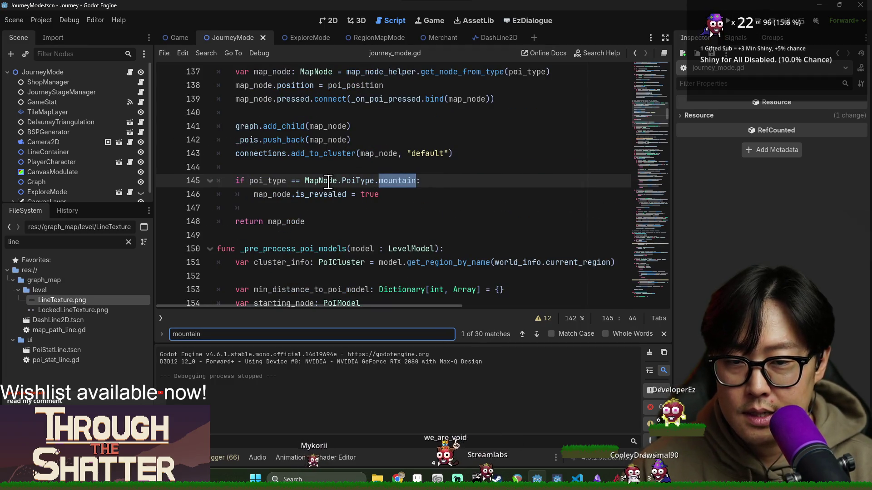
double_click(300, 200)
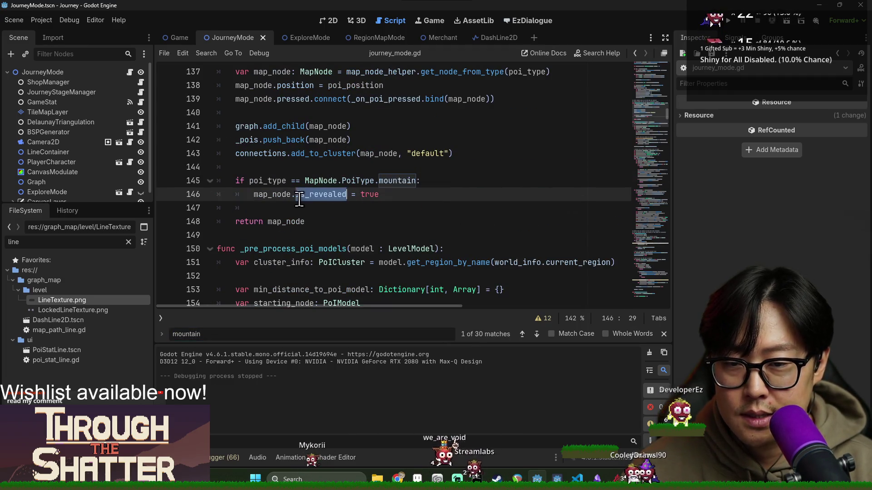
double_click(347, 184)
scroll(295, 186, up, 2)
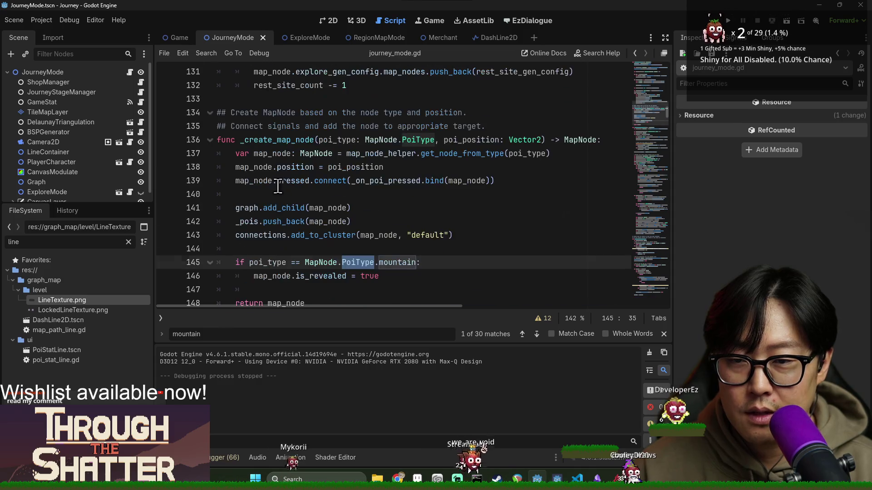
scroll(341, 199, down, 1)
Step: Search for 'post_' and follow line 271's locked add_connection call to its definition
key(ctrl+f)
scroll(354, 202, down, 1)
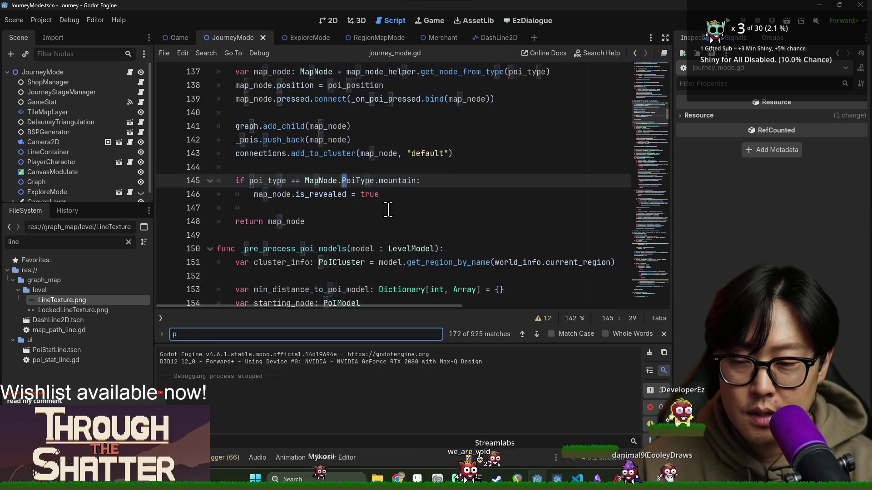
text(post_pr)
scroll(388, 210, down, 7)
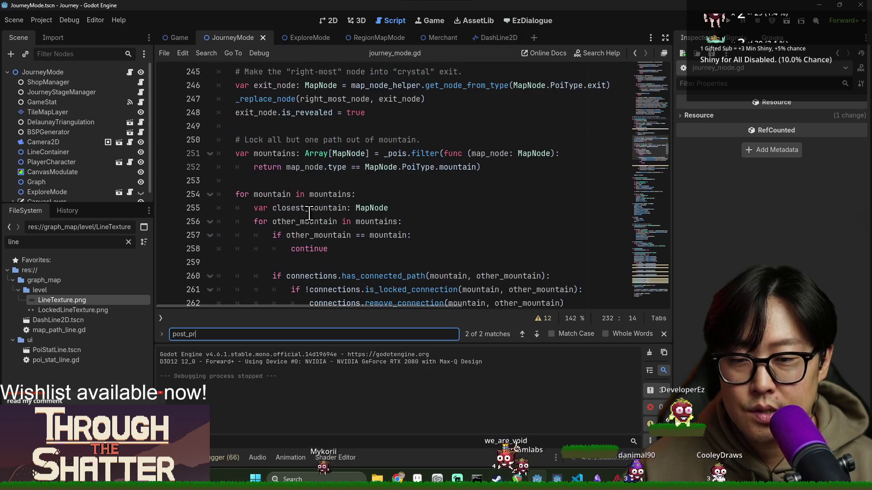
scroll(302, 187, down, 4)
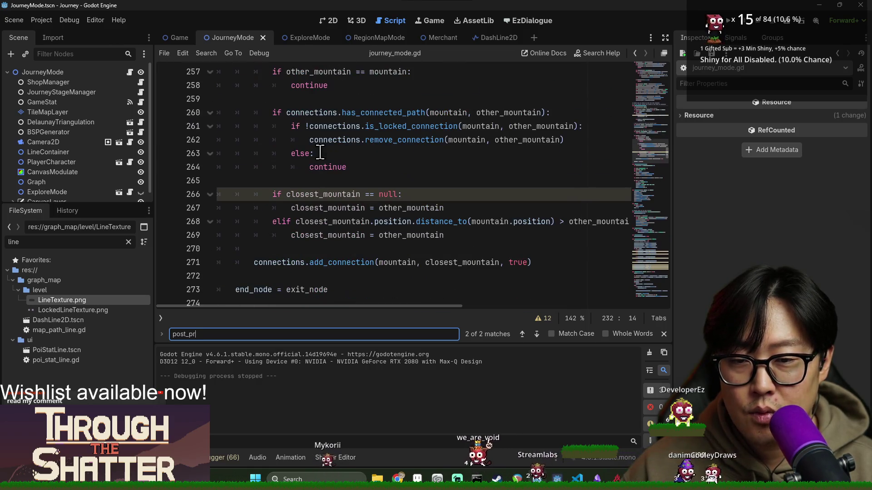
click(372, 222)
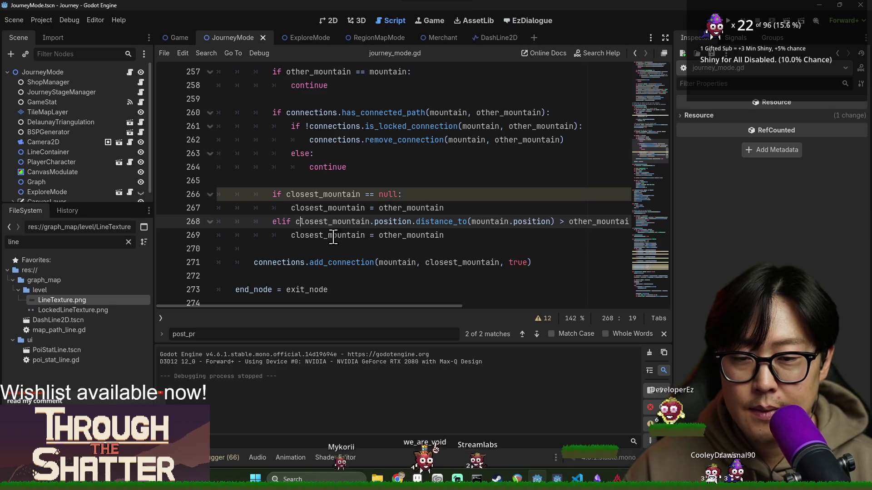
double_click(337, 262)
click(558, 263)
click(513, 262)
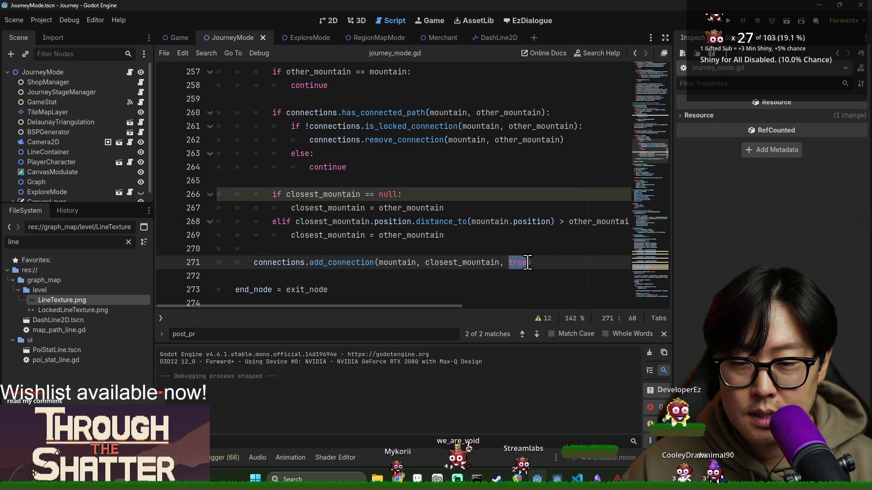
ctrl+click(337, 263)
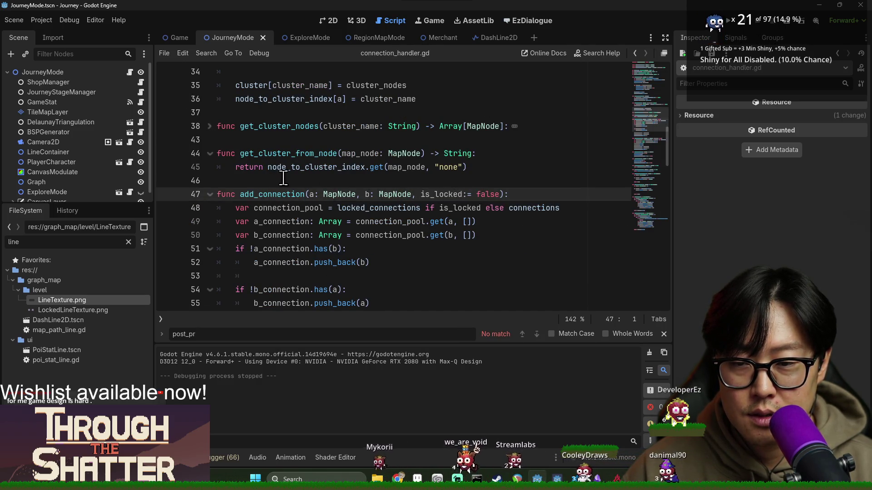
Step: Save the project and reopen the add_connection definition from line 271
key(alt+Left)
key(ctrl+s)
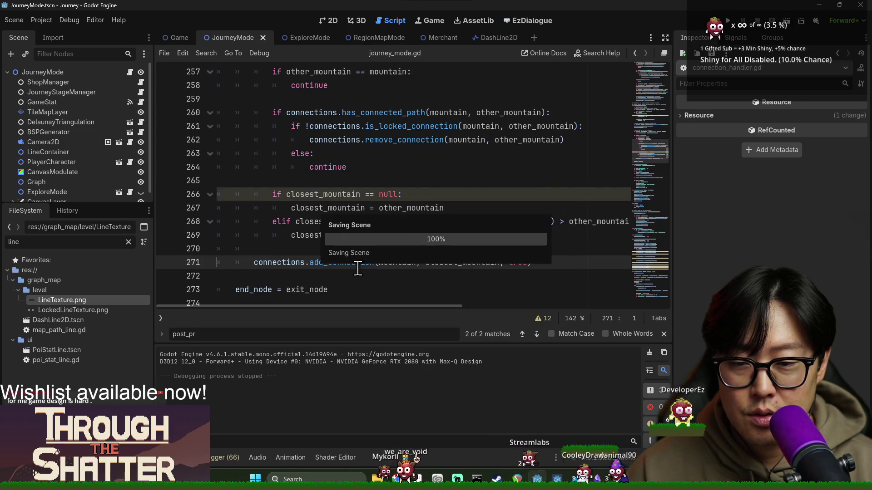
double_click(352, 264)
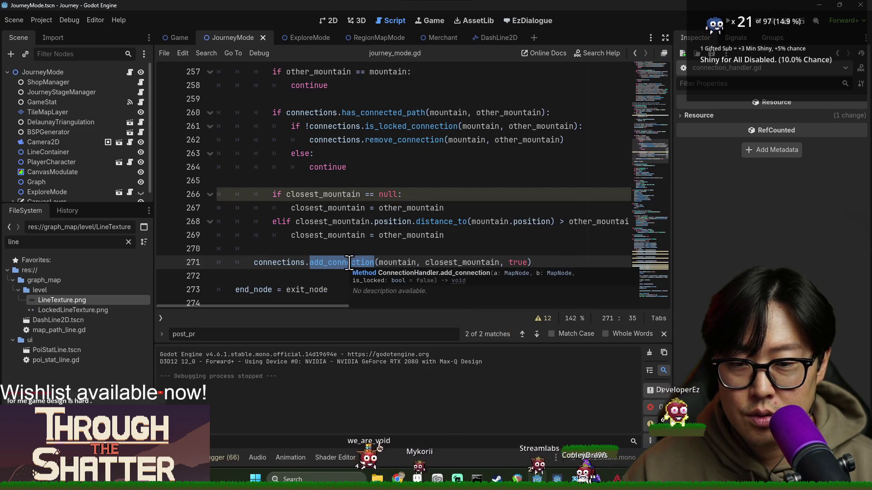
ctrl+click(339, 268)
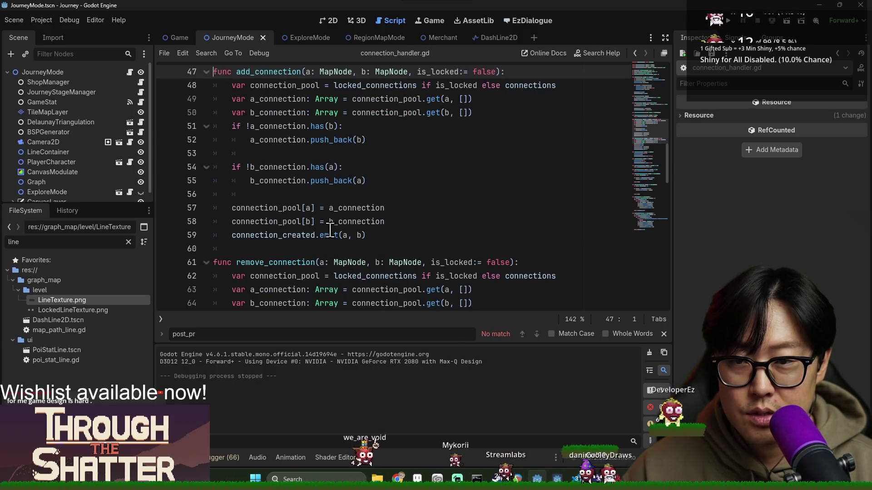
Step: Pass is_locked in connection_created.emit() and declare the signal with lock_status: bool, then save
double_click(267, 236)
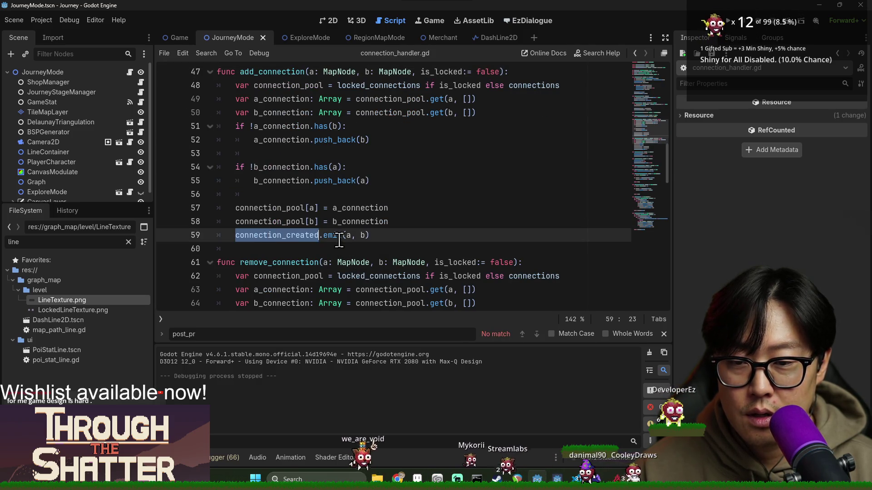
click(294, 235)
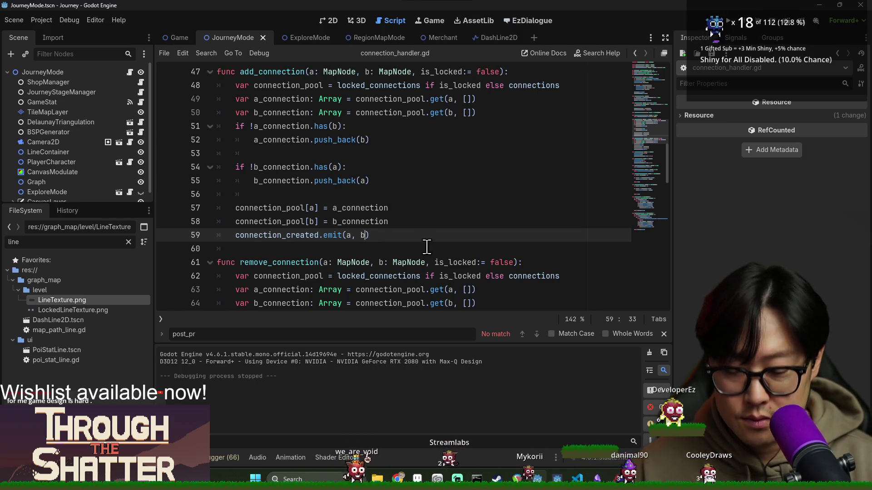
text(, is_locked)
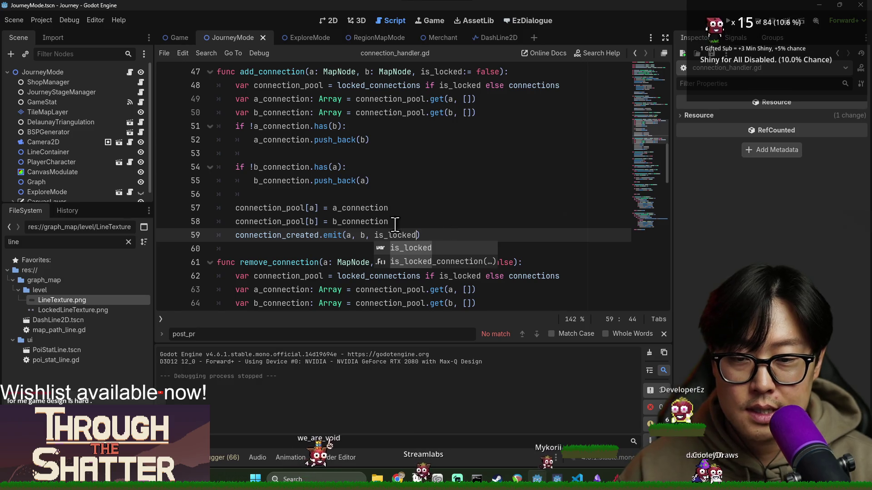
scroll(395, 224, up, 15)
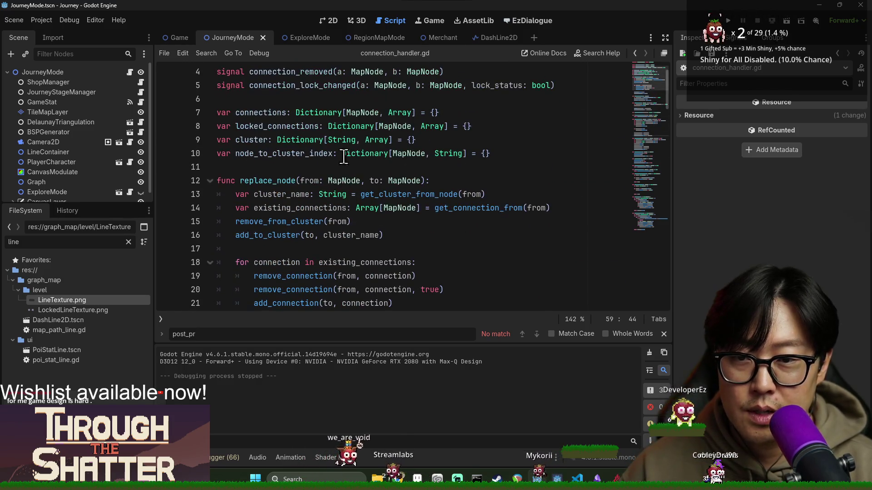
click(439, 71)
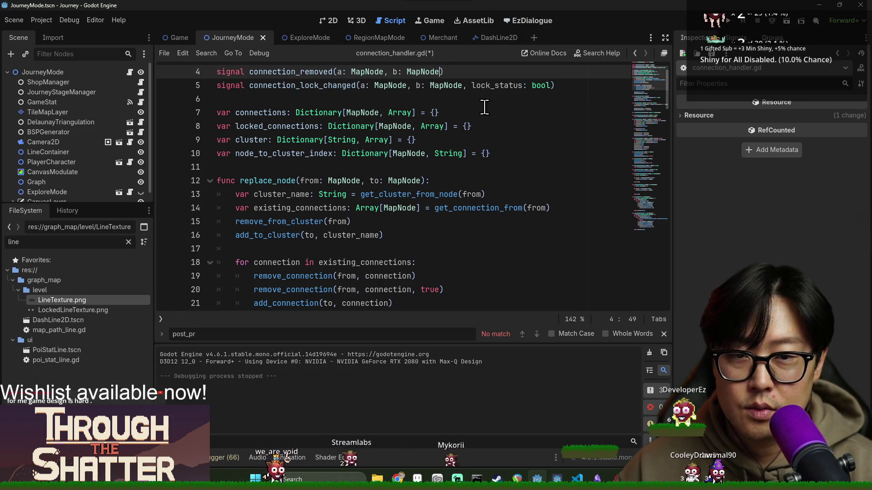
key(ctrl+z)
scroll(462, 147, up, 12)
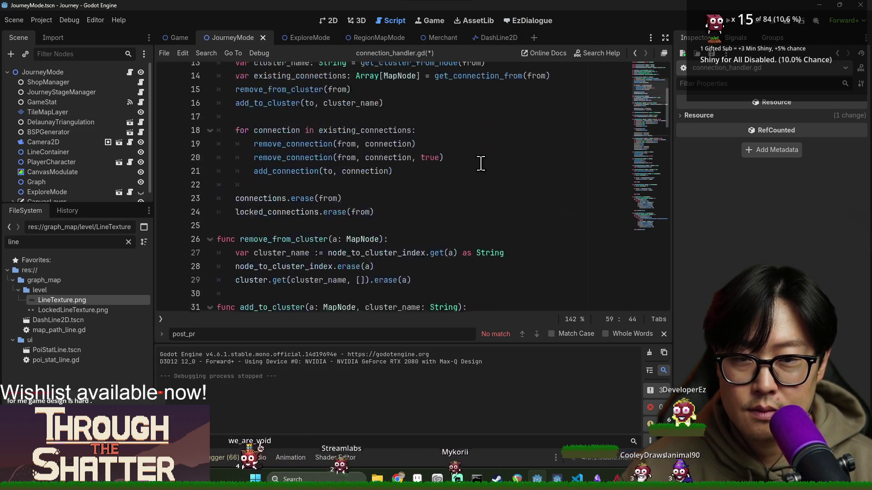
click(439, 98)
text(signal connection_created(a: MapNode, b: MapNode, lock_status: bool))
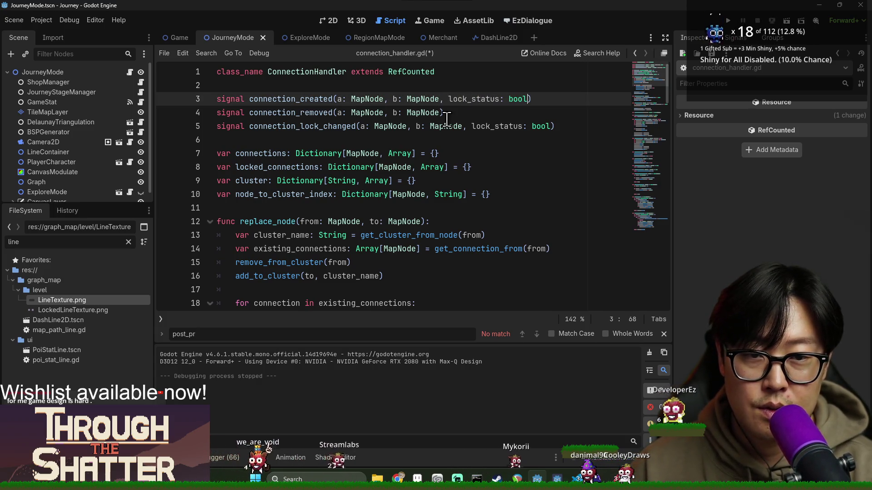
key(ctrl+s)
Step: Return to journey_mode.gd's add_connection call and search for 'on_con'
key(alt+Left)
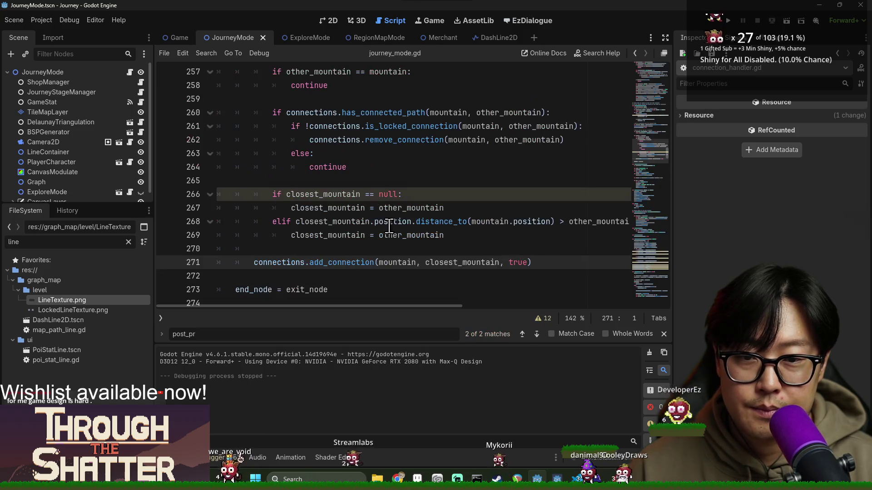
click(371, 180)
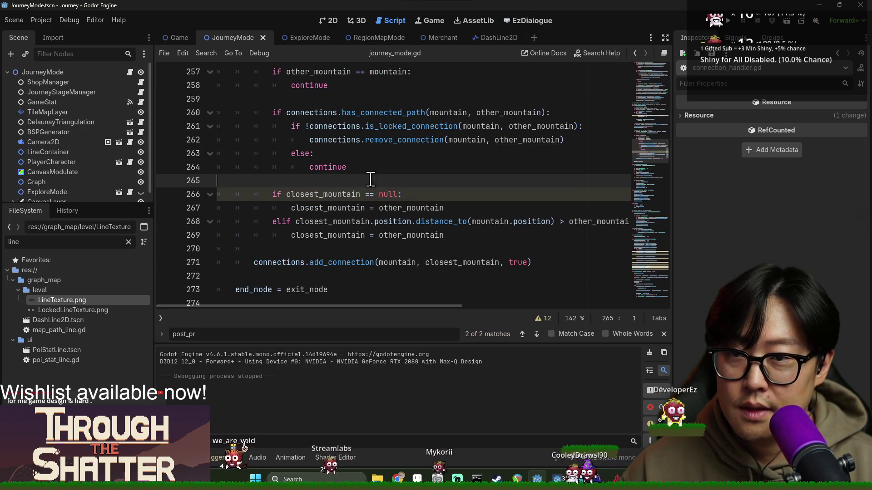
click(341, 261)
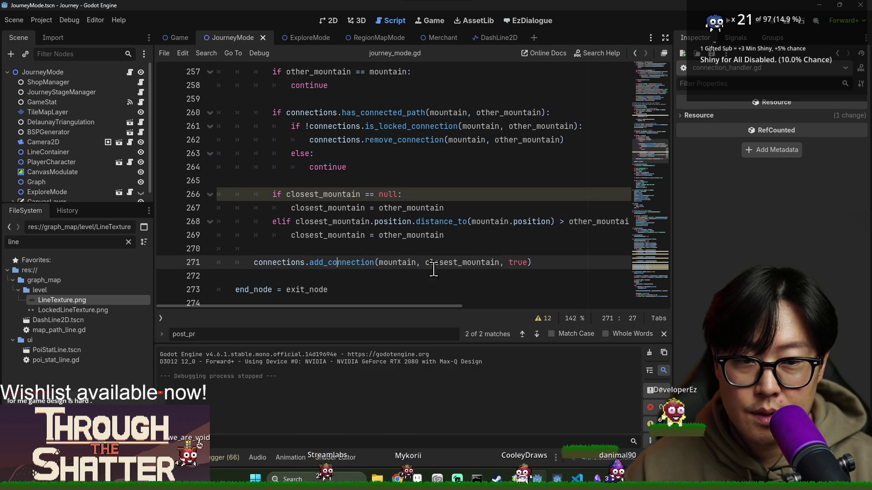
double_click(293, 262)
key(ctrl+f)
text(on)
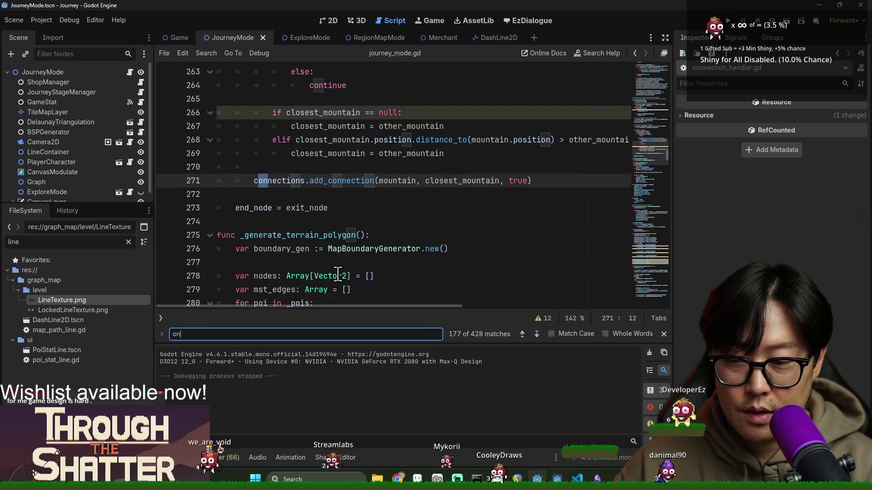
text(_conne)
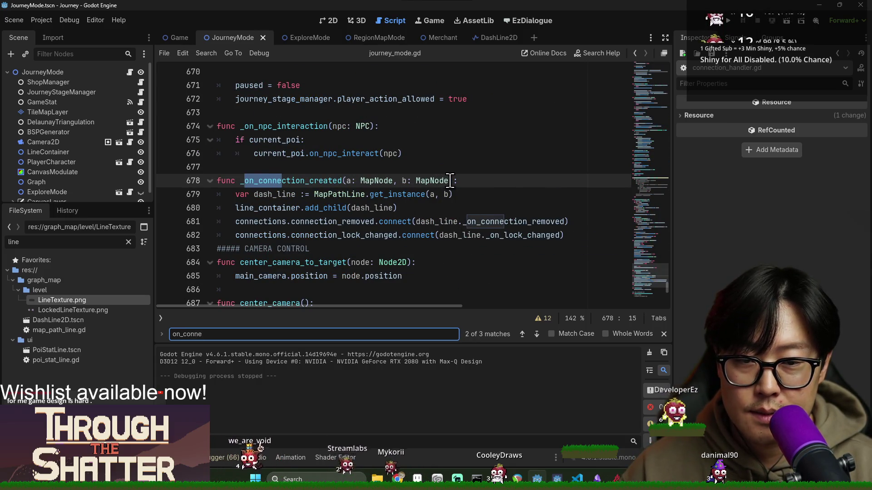
Step: Add a lock_status: bool parameter to _on_connection_created
click(450, 180)
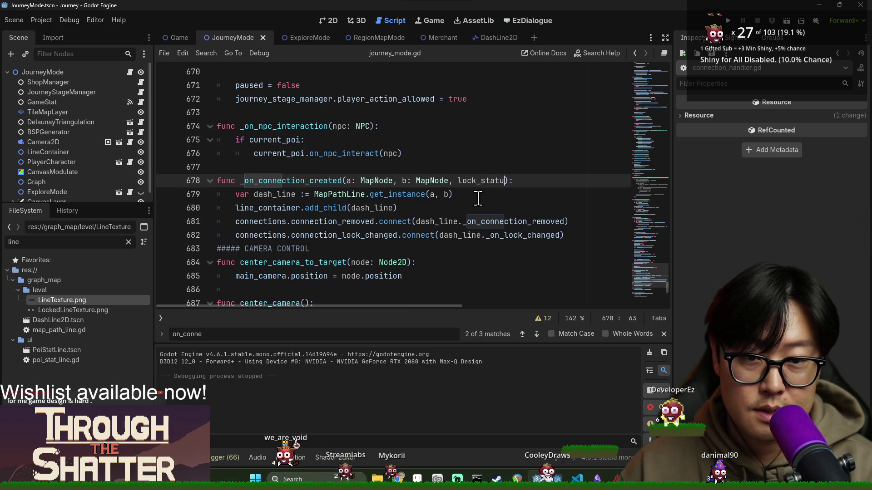
key(BackSpace)
text(l)
double_click(482, 180)
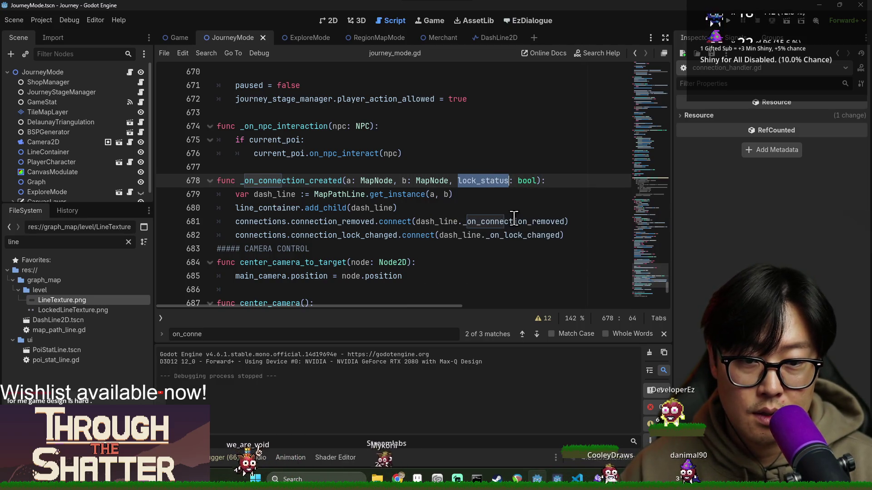
Step: Pass lock_status as an extra MapPathLine.get_instance argument and save journey_mode.gd
double_click(563, 222)
click(348, 208)
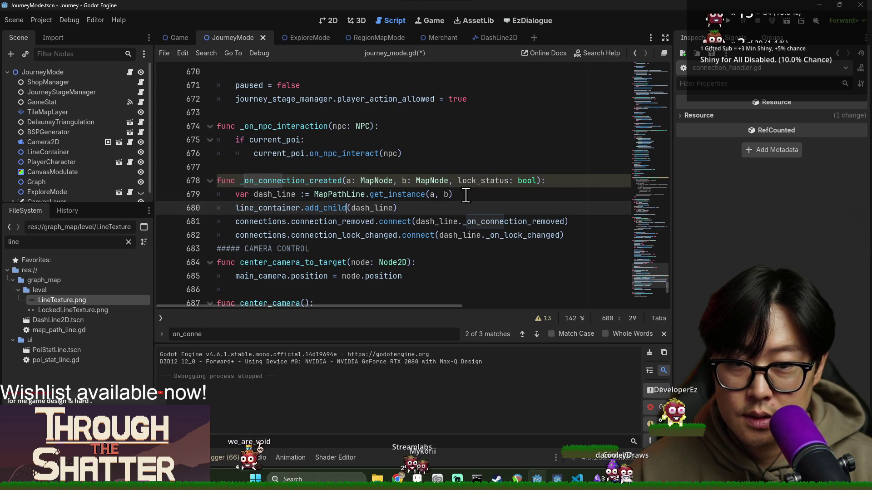
double_click(489, 180)
key(ctrl+c)
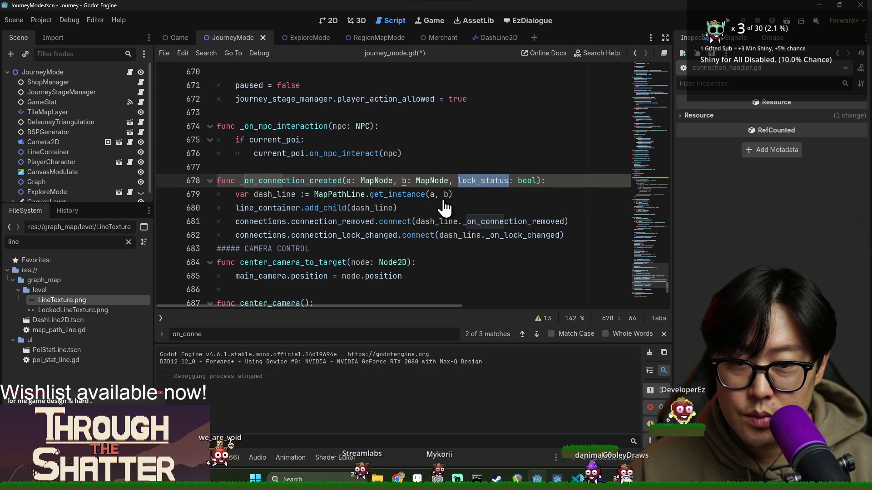
click(447, 198)
key(ctrl+v)
key(ctrl+s)
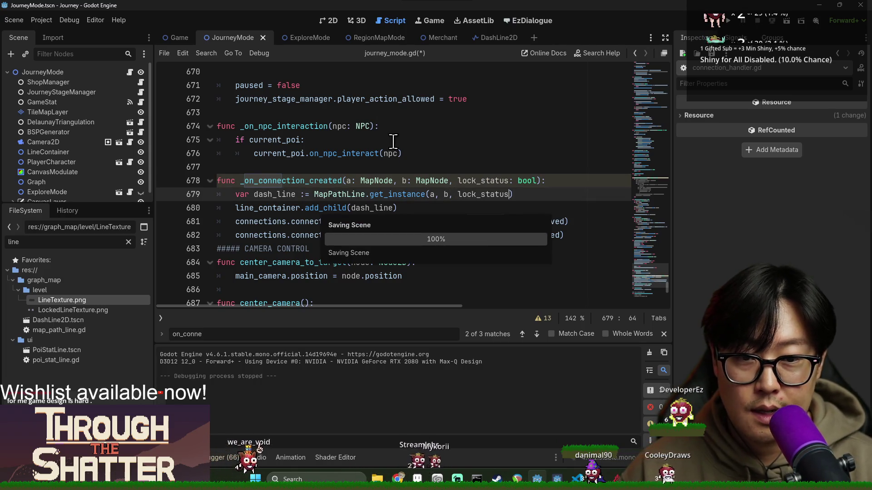
click(499, 98)
key(ctrl+s)
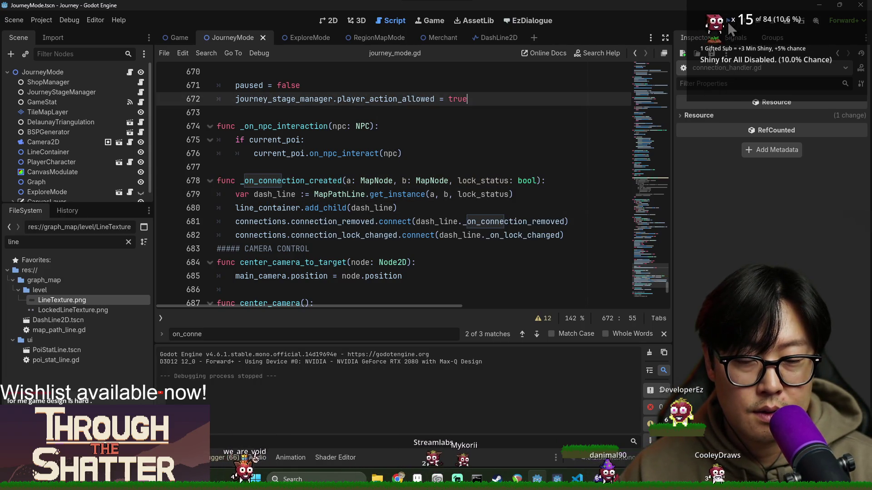
click(728, 20)
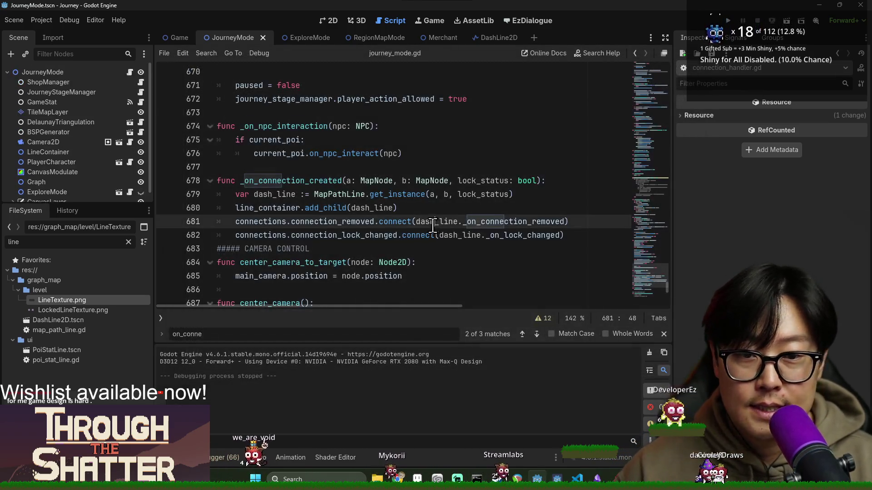
Step: Close the game and inspect _on_lock_changed and the connection_lock_changed signal
click(407, 235)
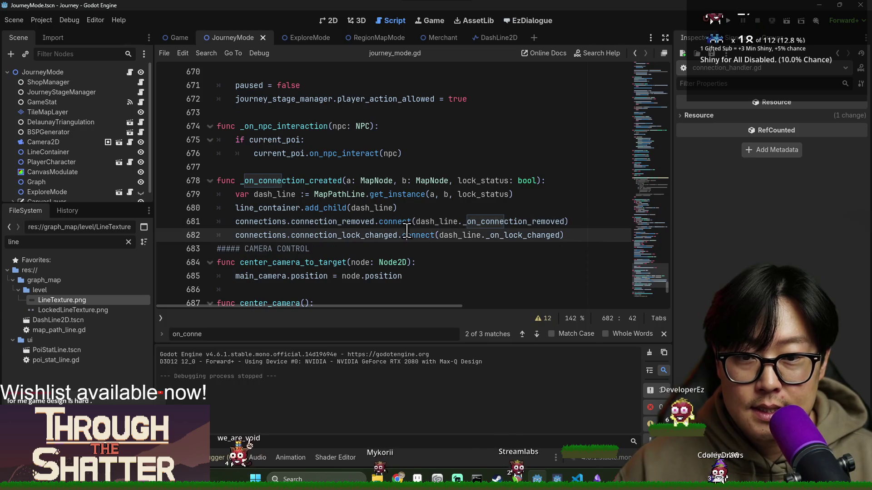
click(491, 235)
ctrl+click(501, 237)
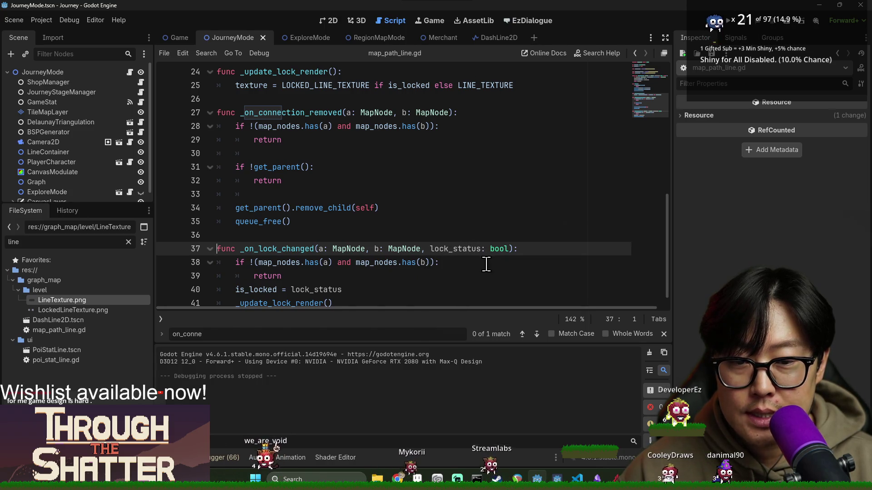
key(alt+Left)
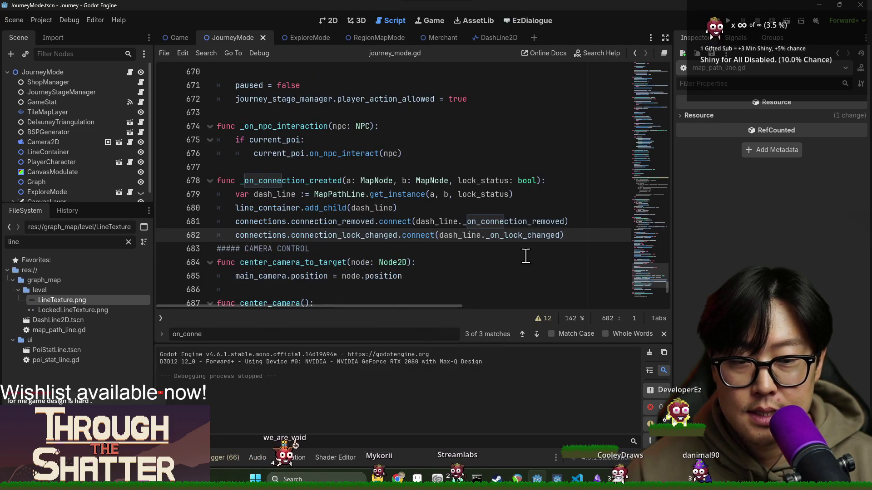
ctrl+click(386, 236)
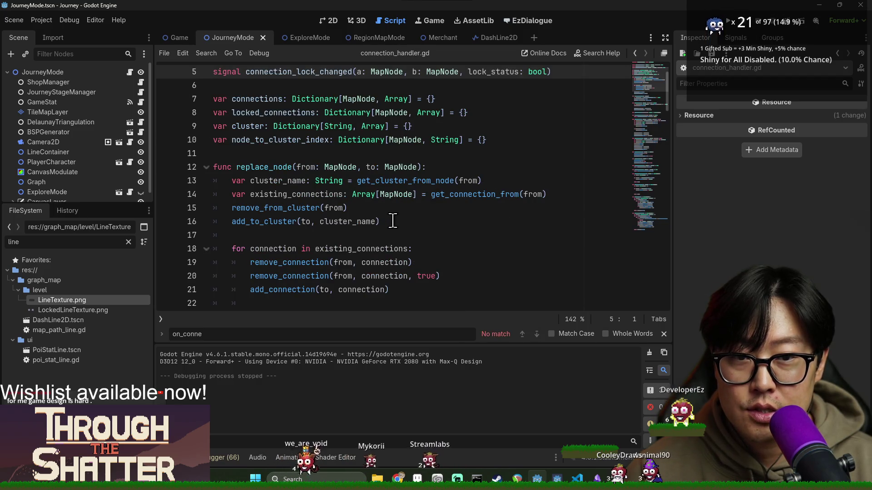
Step: Run the project with F5, start a New Game and travel on the region map
key(F5)
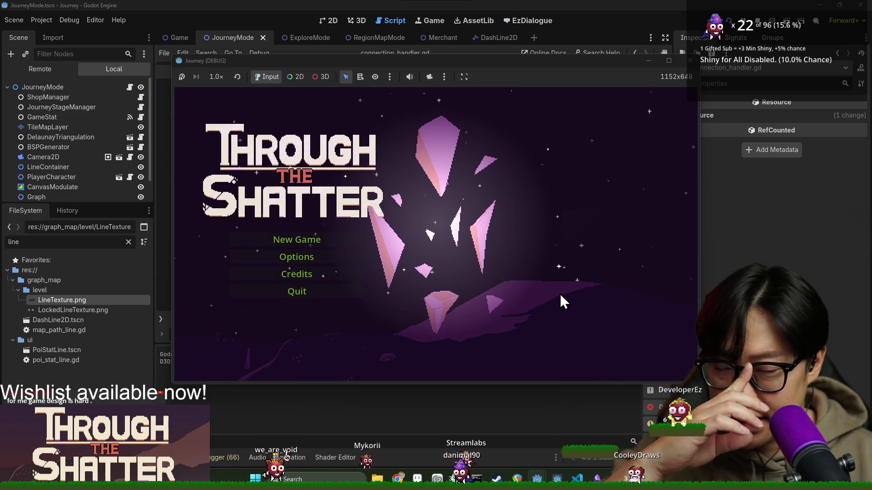
click(307, 246)
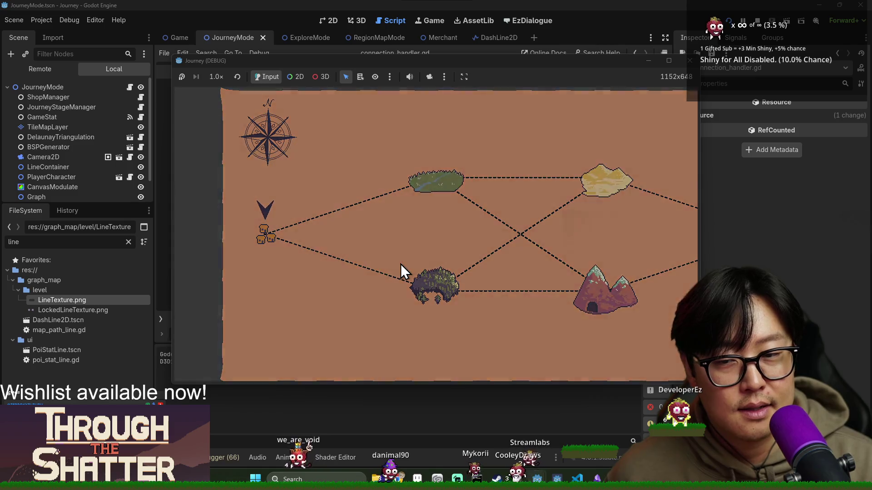
click(401, 263)
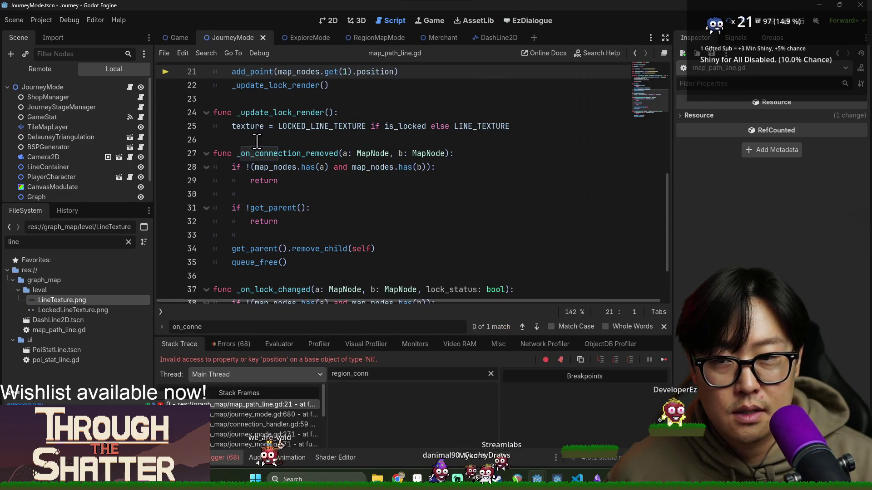
Step: Inspect the journey_mode.gd line 680 caller and add a blank line after line 682
scroll(257, 142, up, 2)
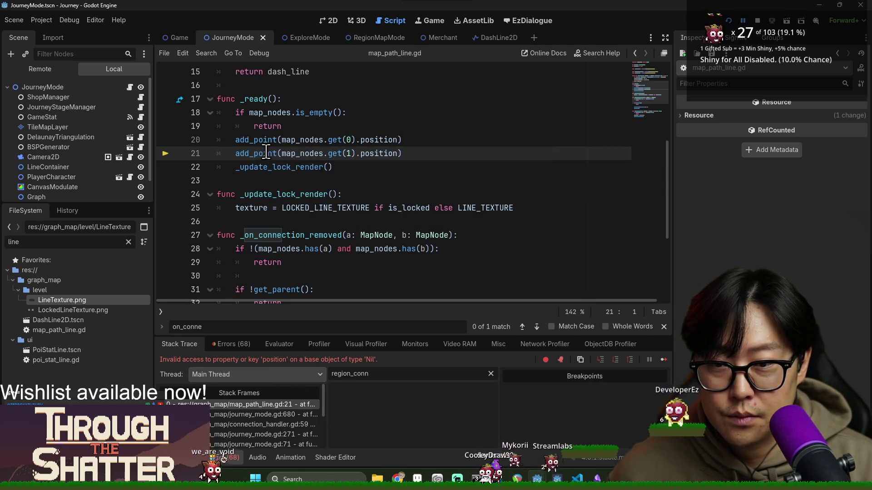
click(283, 415)
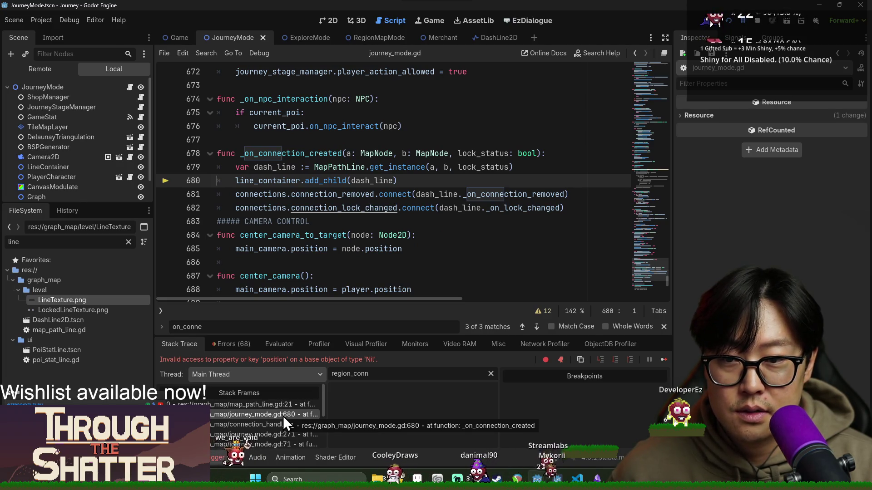
click(590, 207)
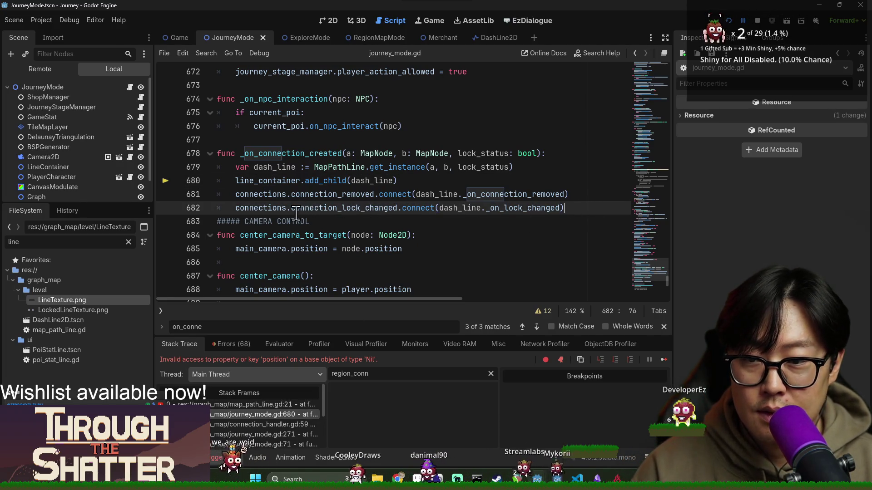
key(Return)
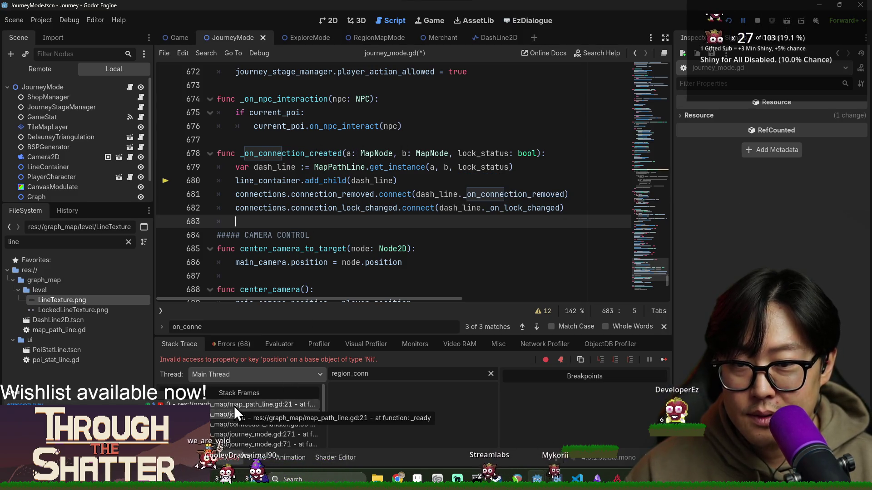
Step: Trace callers through connection_handler.gd line 59 to closest_mountain on line 271, then stop the run
click(233, 429)
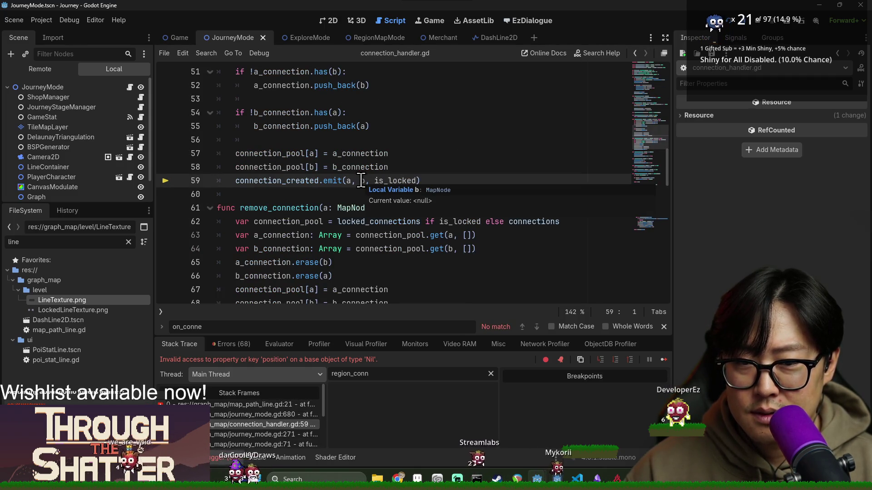
scroll(323, 207, up, 2)
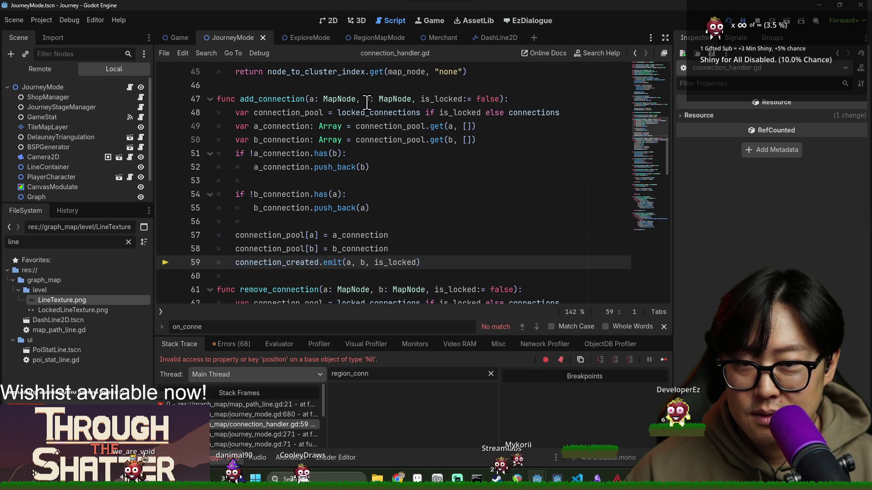
click(236, 436)
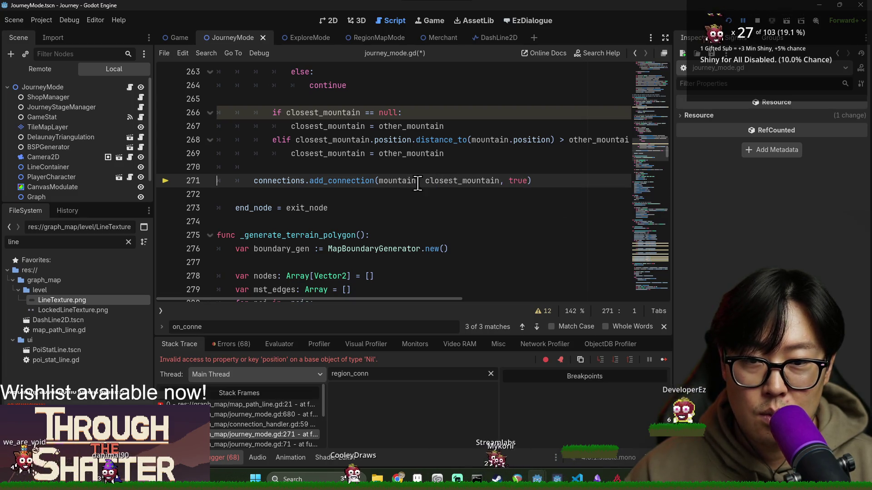
mouse_move(397, 178)
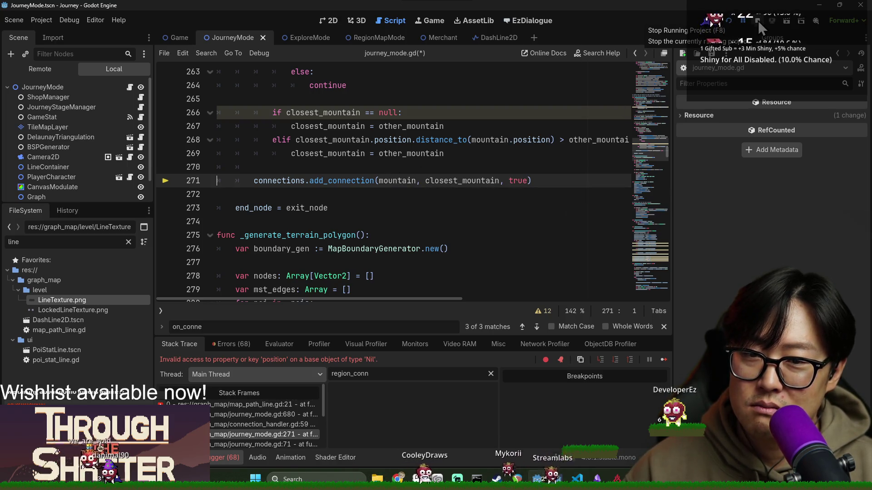
double_click(451, 182)
scroll(418, 242, up, 2)
scroll(379, 256, up, 1)
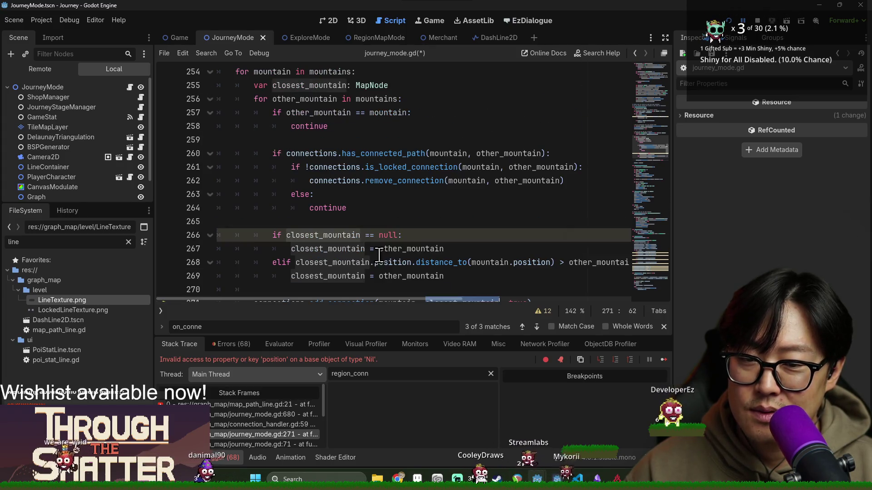
mouse_move(374, 96)
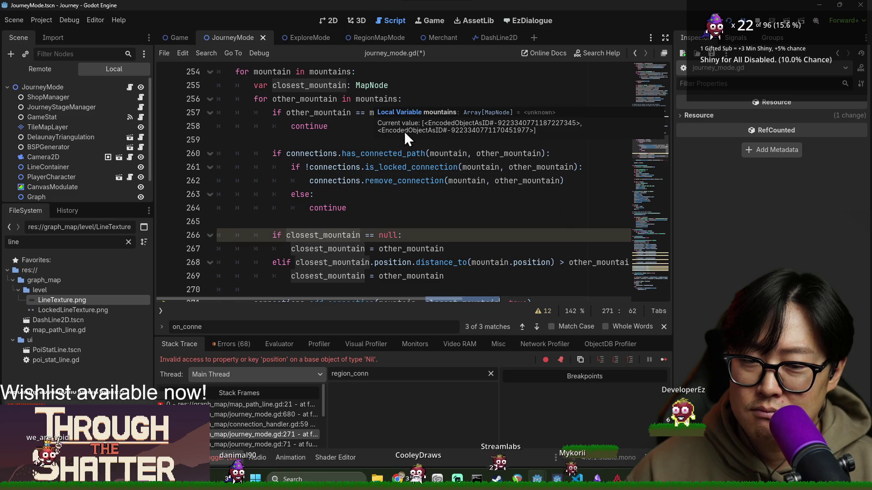
click(757, 21)
scroll(516, 161, down, 2)
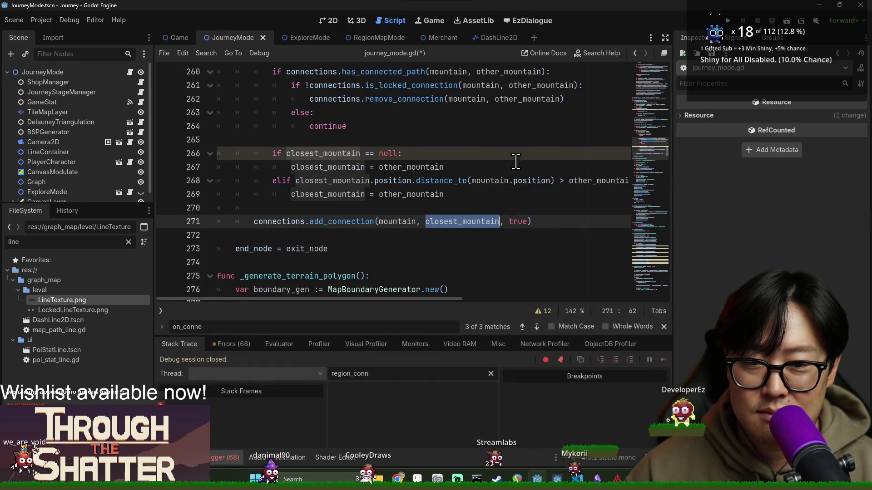
Step: Relaunch the project and choose New Game to reach the journey map
click(727, 23)
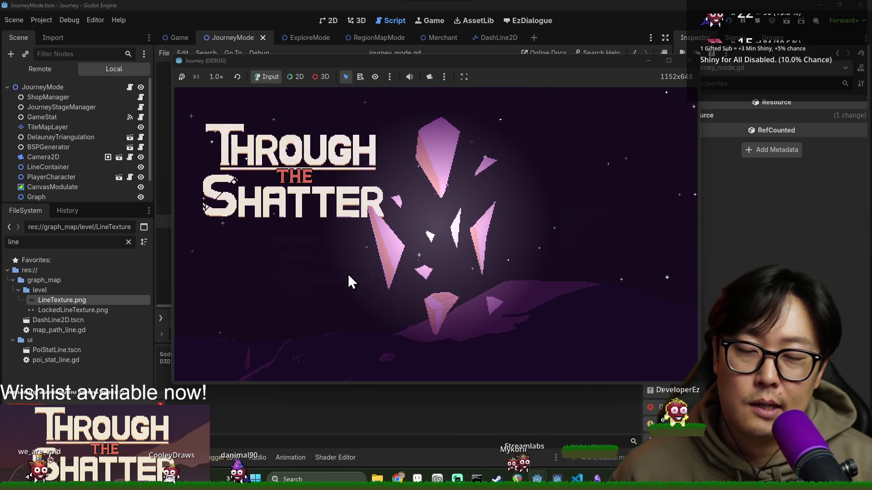
click(320, 242)
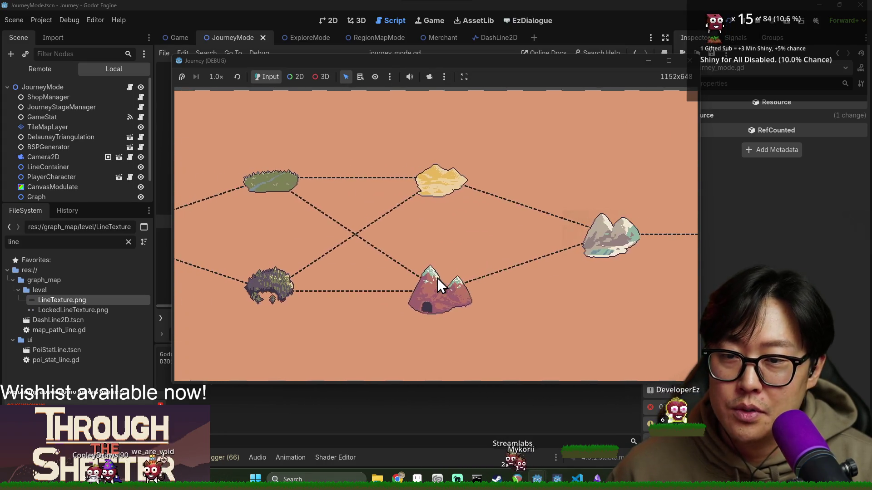
Step: Enter the forest location, move toward the meat node and dismiss the moves, provisions and exit tips
click(454, 261)
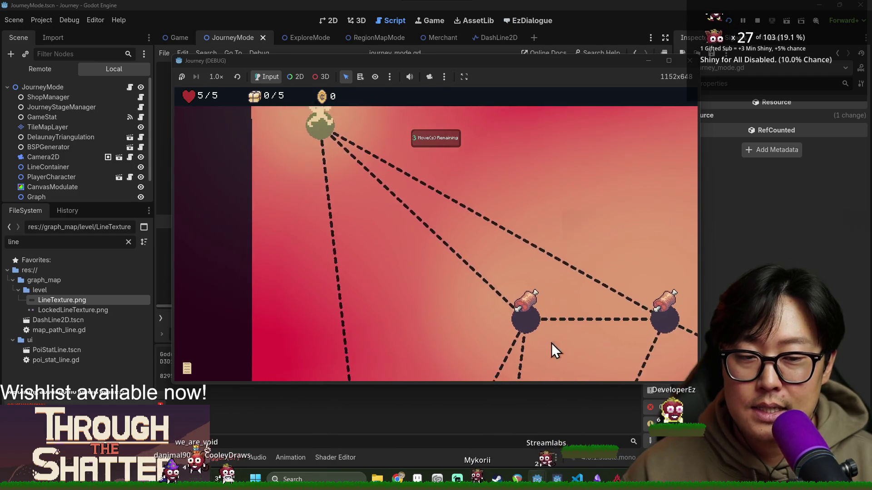
click(451, 242)
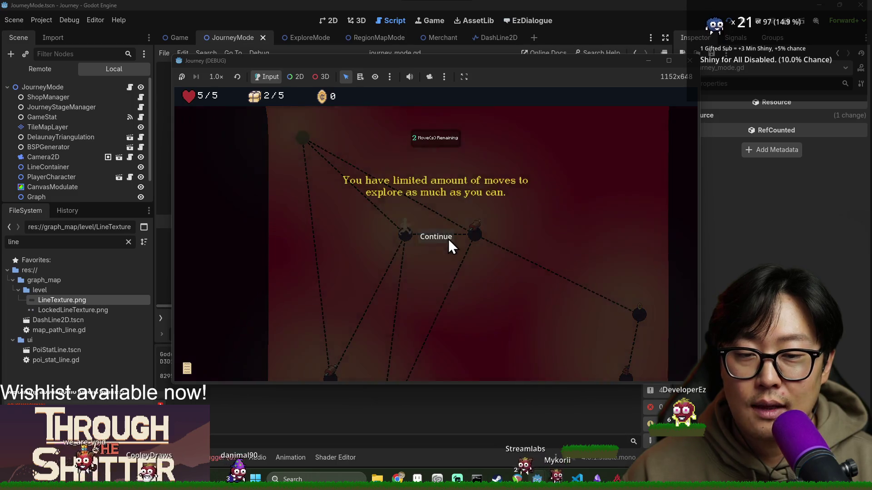
click(448, 238)
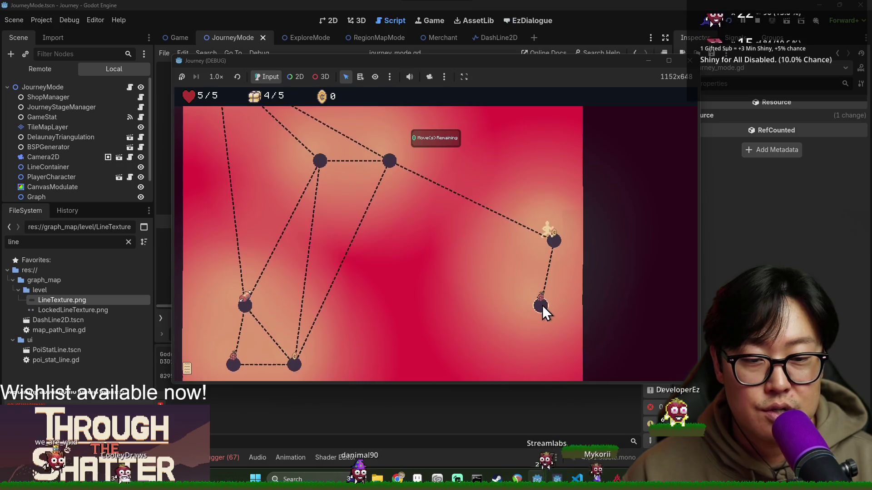
click(539, 296)
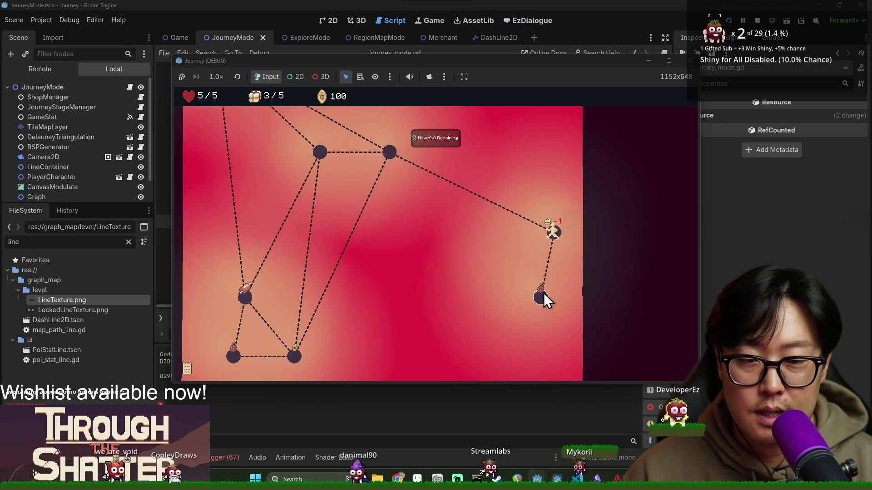
click(542, 293)
click(555, 182)
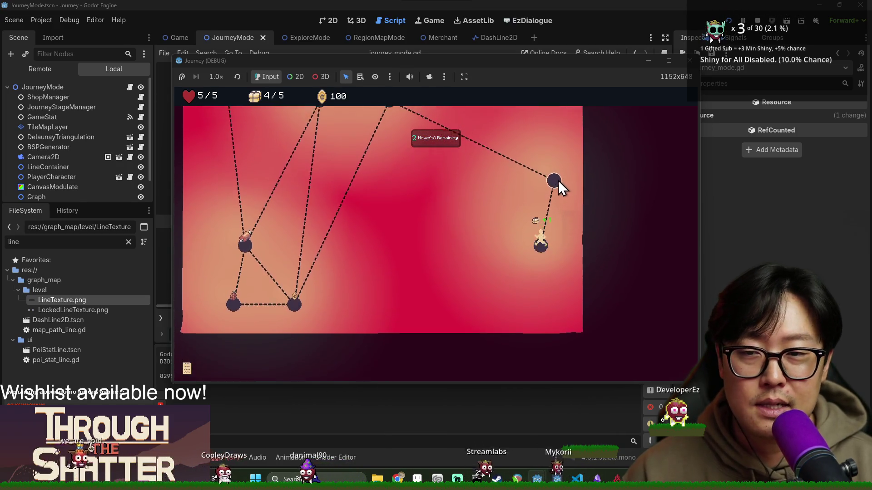
click(416, 198)
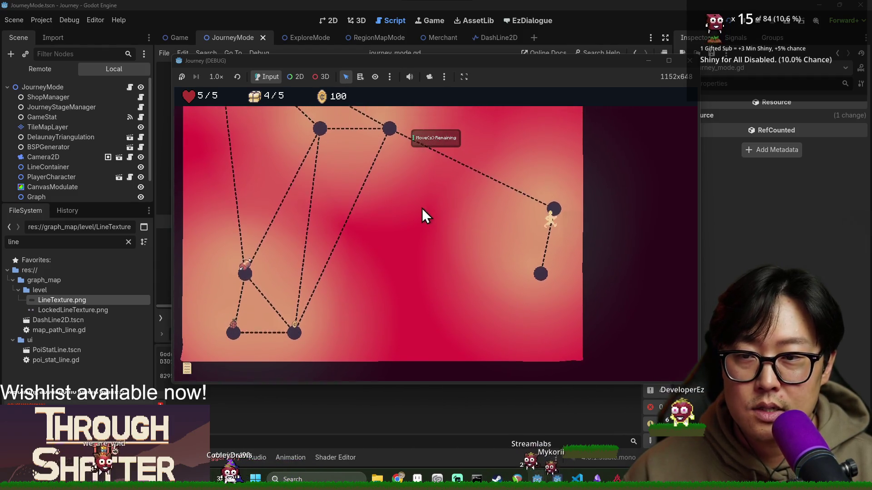
Step: Walk the player through the remaining nodes, collecting the crate, up to the top node
click(390, 159)
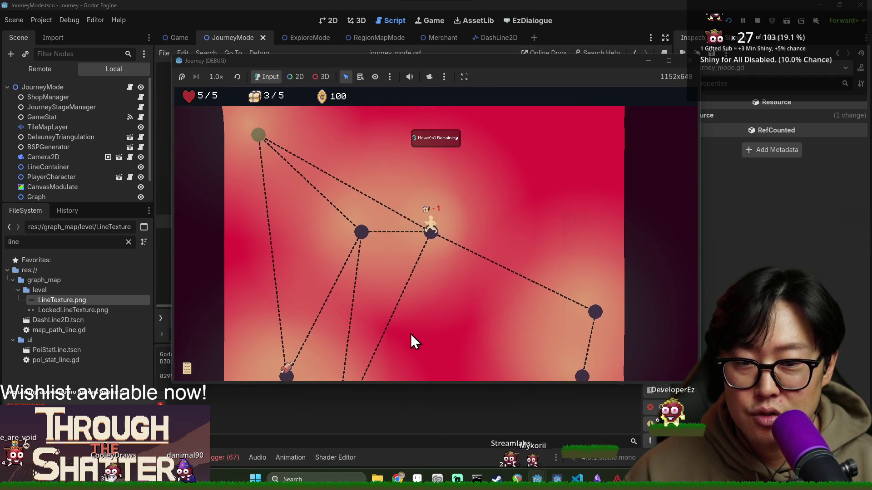
click(344, 359)
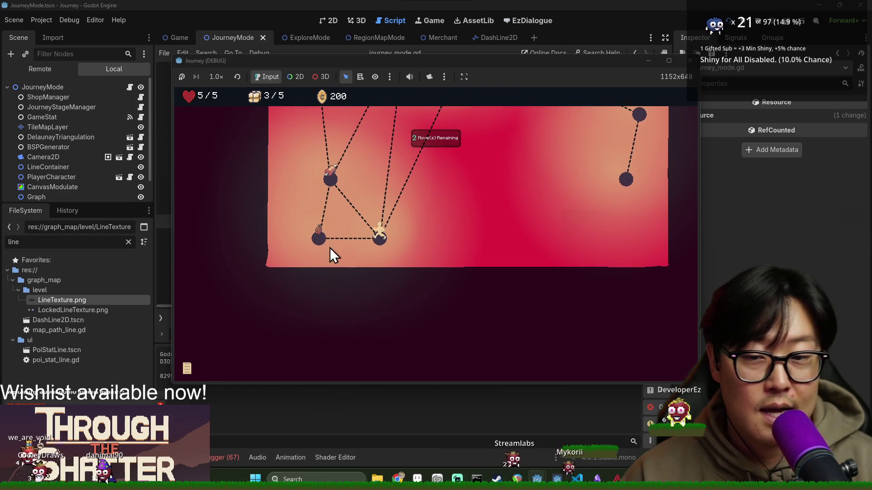
click(320, 241)
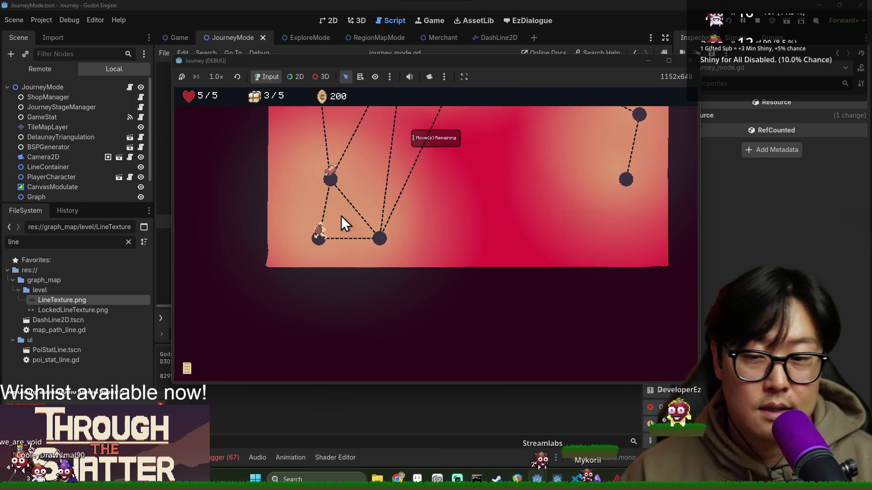
click(336, 183)
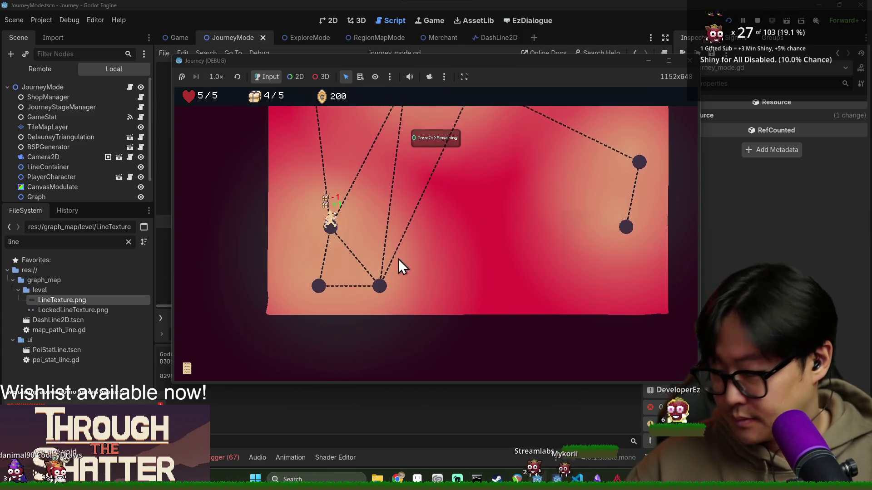
click(336, 183)
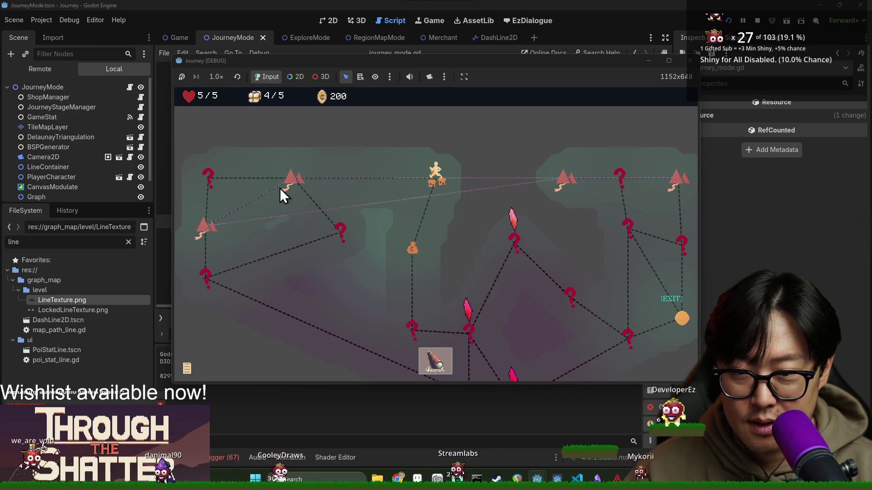
Step: Pan across the locked dashed mountain connections, then travel to the next location
click(200, 230)
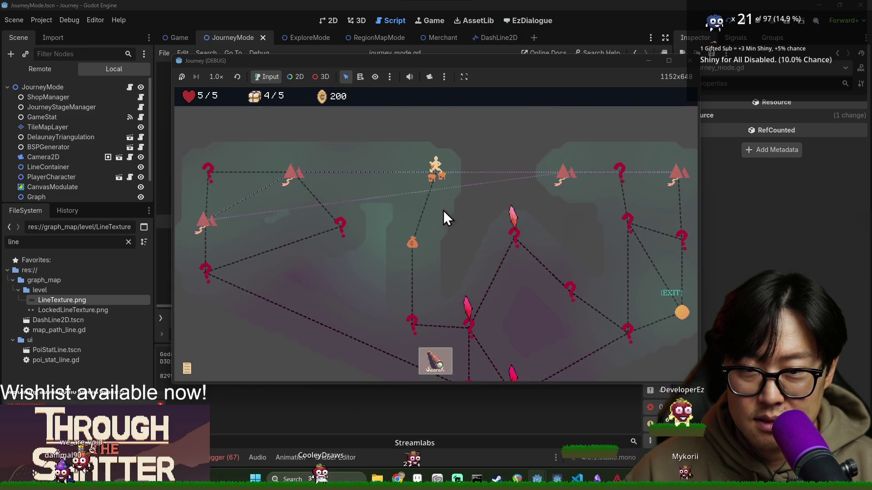
mouse_move(438, 202)
mouse_down()
mouse_move(394, 195)
mouse_move(349, 243)
mouse_move(318, 181)
mouse_move(271, 211)
mouse_up()
click(229, 179)
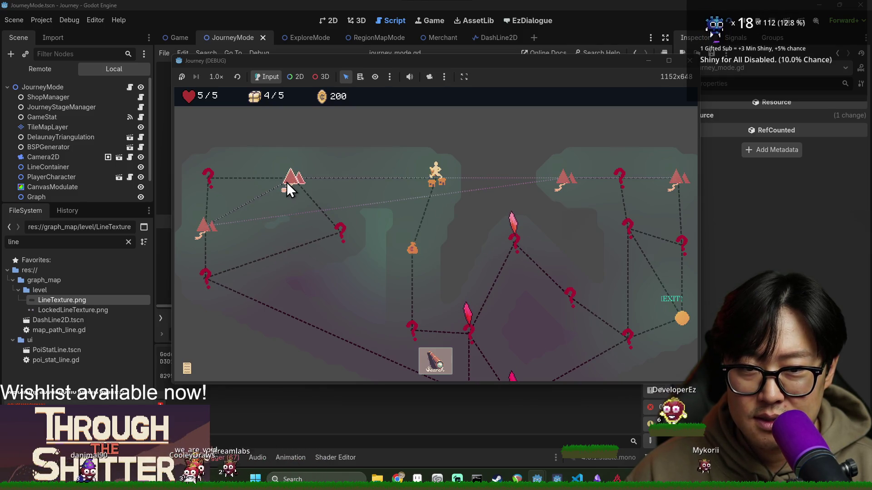
scroll(290, 181, down, 2)
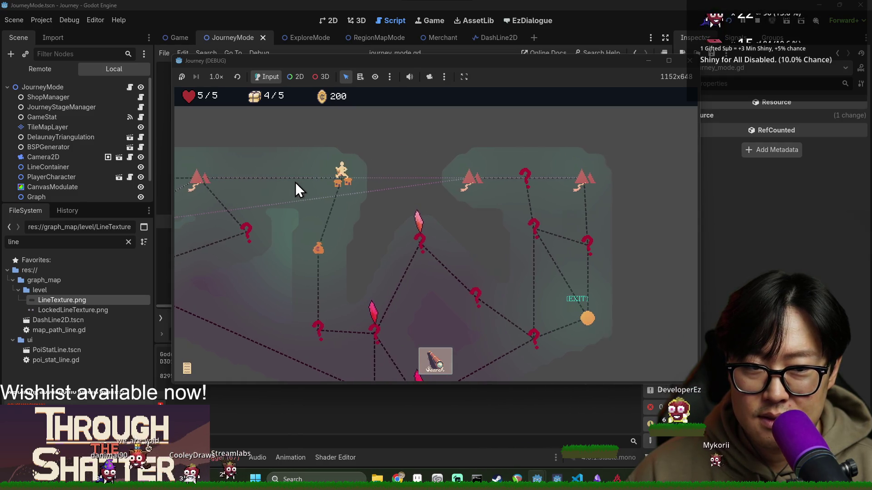
scroll(295, 182, up, 2)
drag(309, 186, 379, 185)
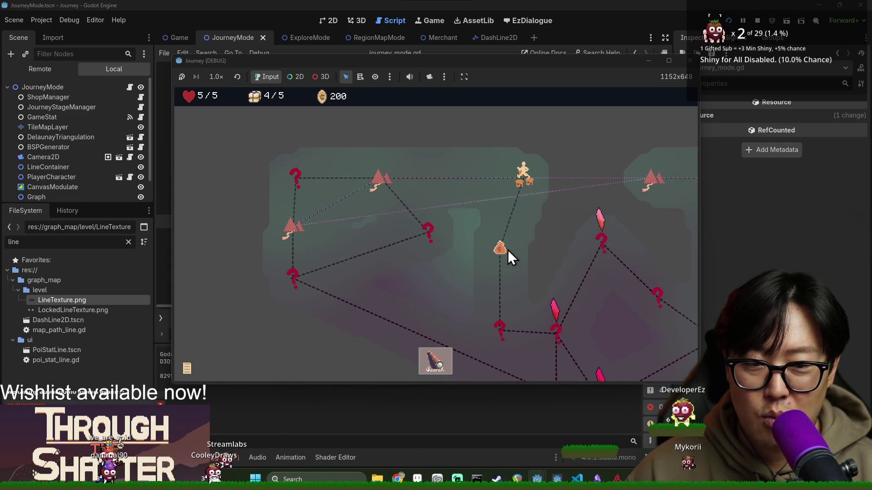
drag(491, 216, 435, 209)
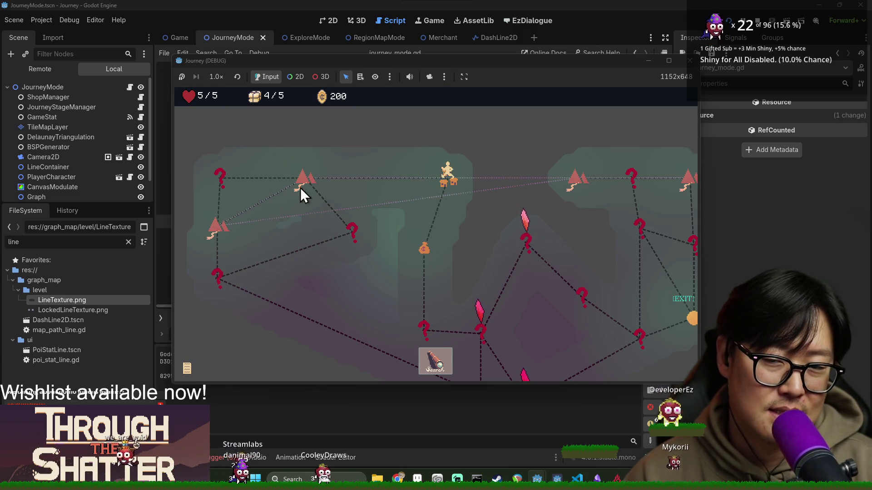
scroll(309, 214, down, 3)
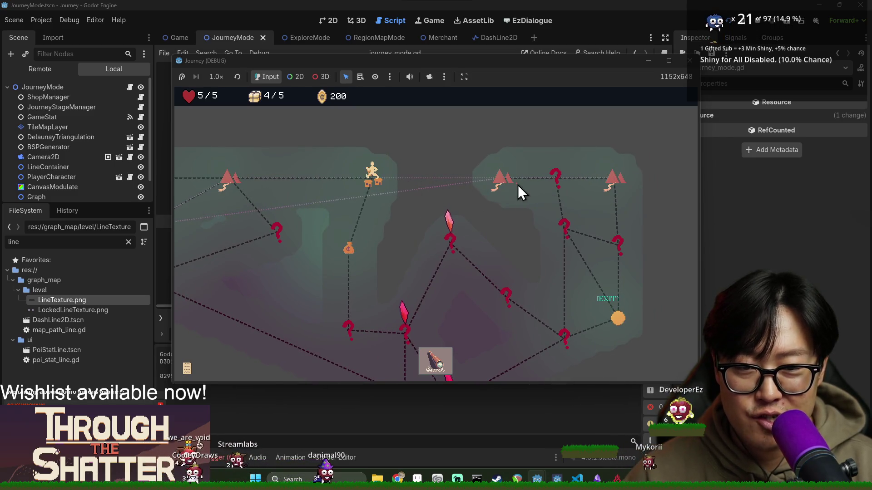
click(368, 180)
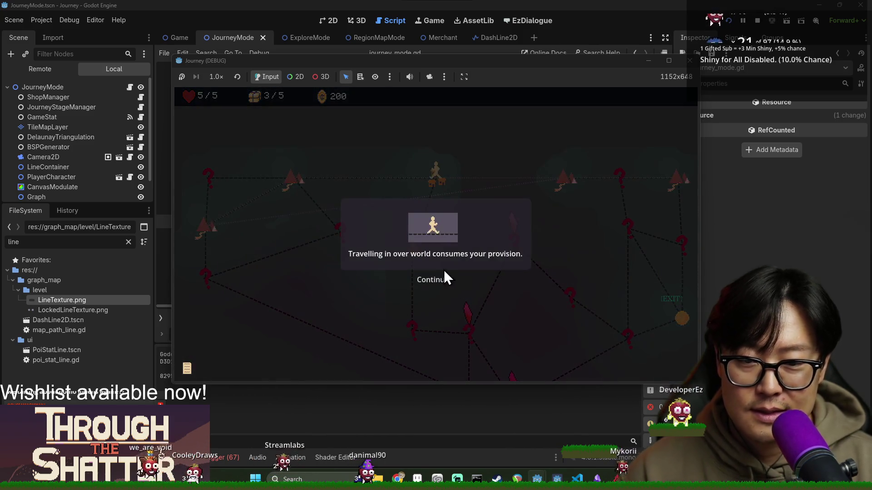
click(440, 279)
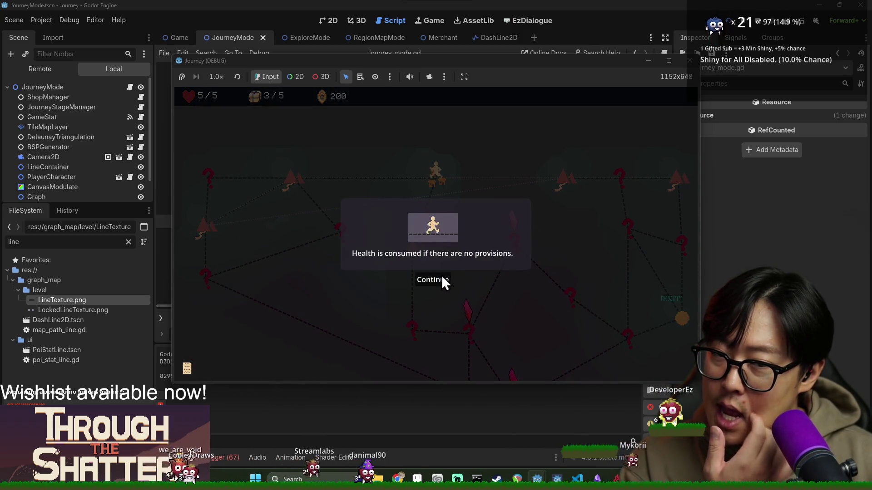
Step: Close the provisions notice and walk the level's paths, picking up items, down to 1/5 provisions
click(442, 275)
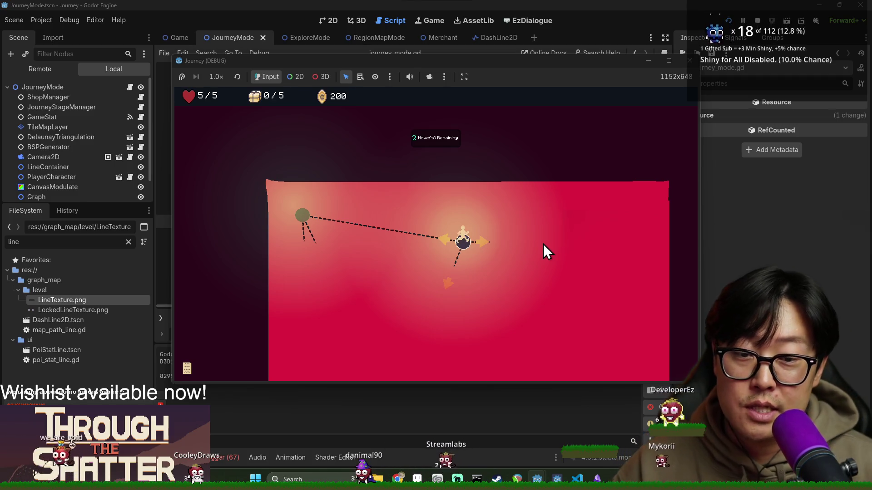
scroll(544, 244, down, 3)
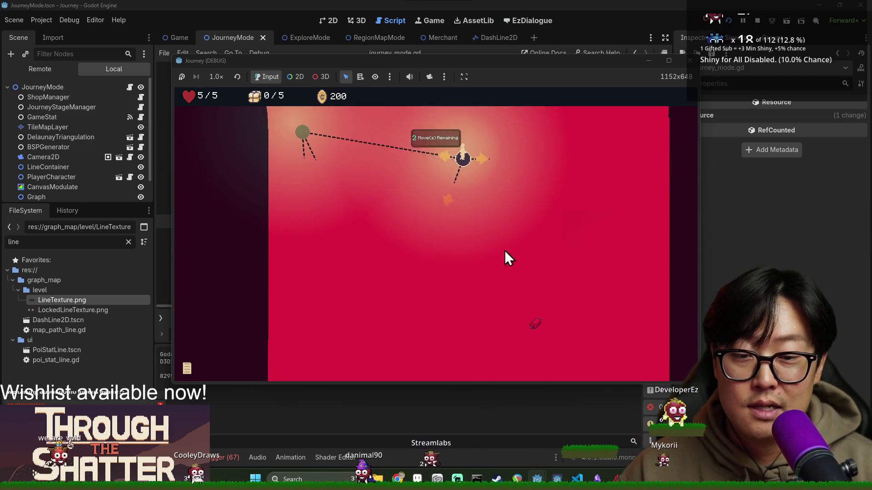
click(456, 170)
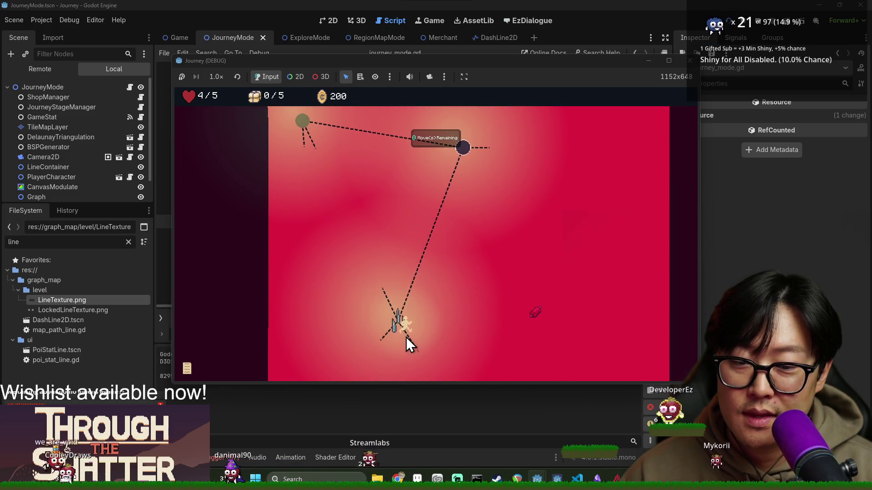
click(406, 337)
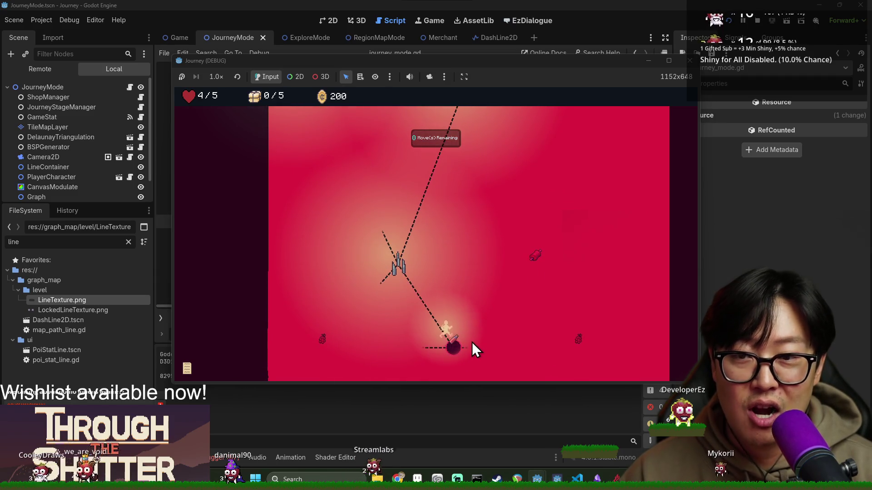
click(474, 350)
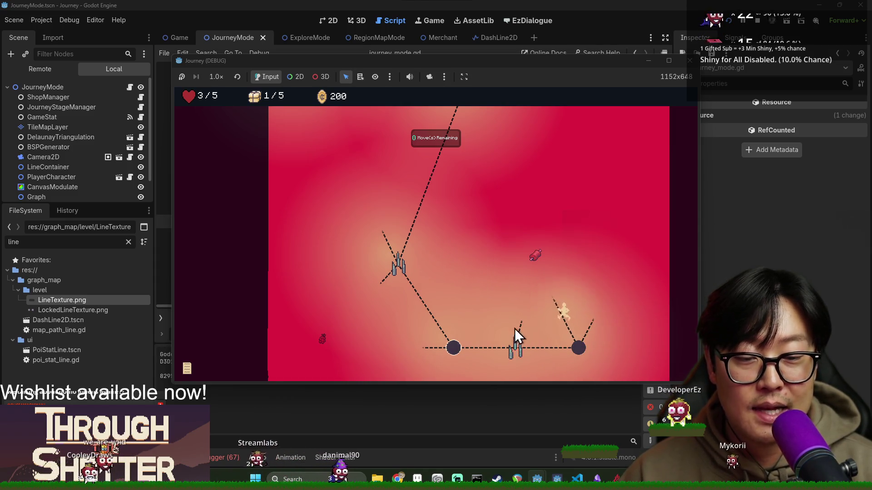
click(562, 266)
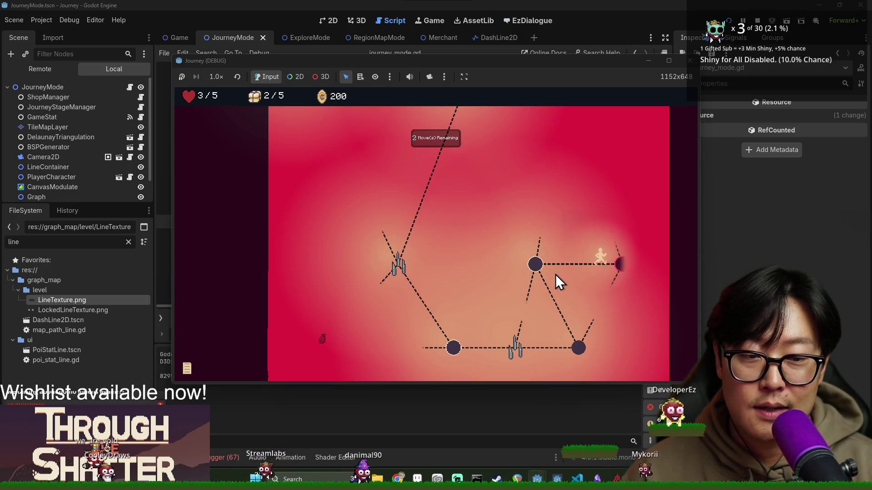
click(617, 277)
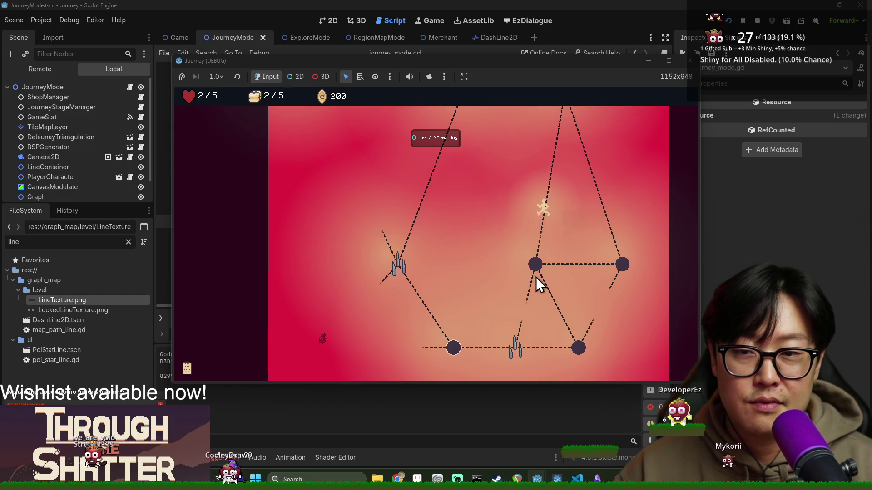
click(528, 282)
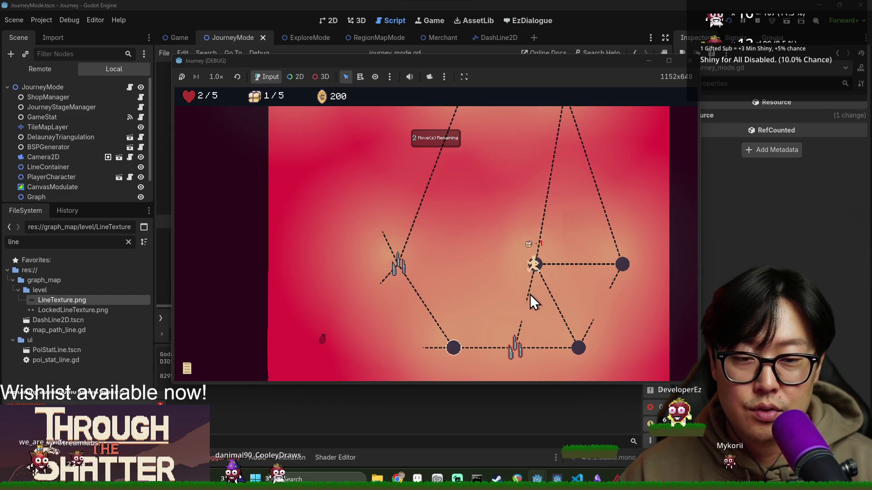
Step: Move to the bottom-path node, then stop the test run and save the scene
click(503, 347)
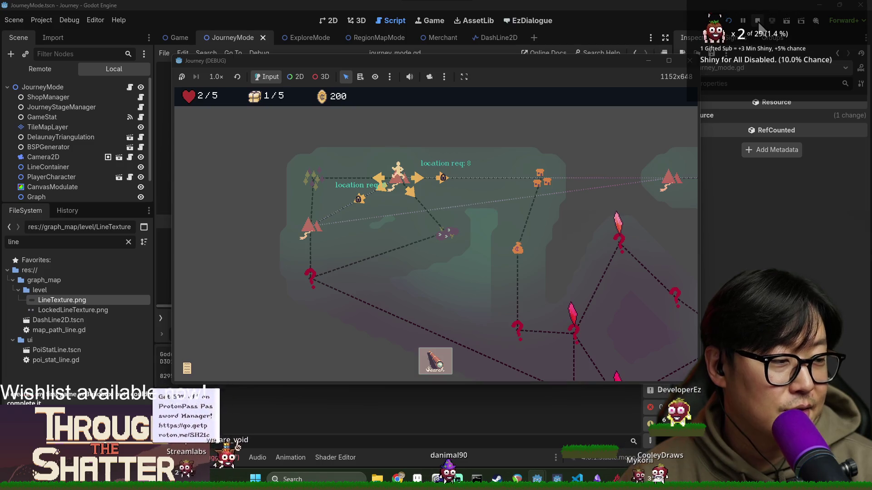
click(756, 19)
key(ctrl+s)
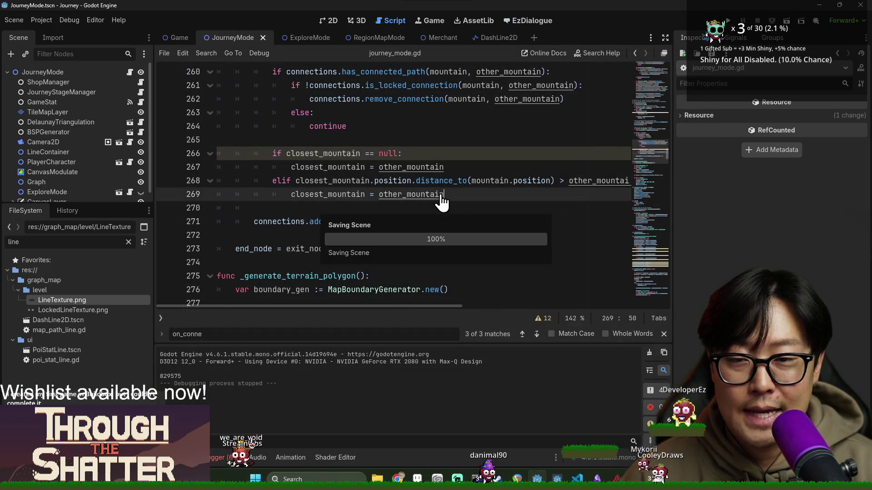